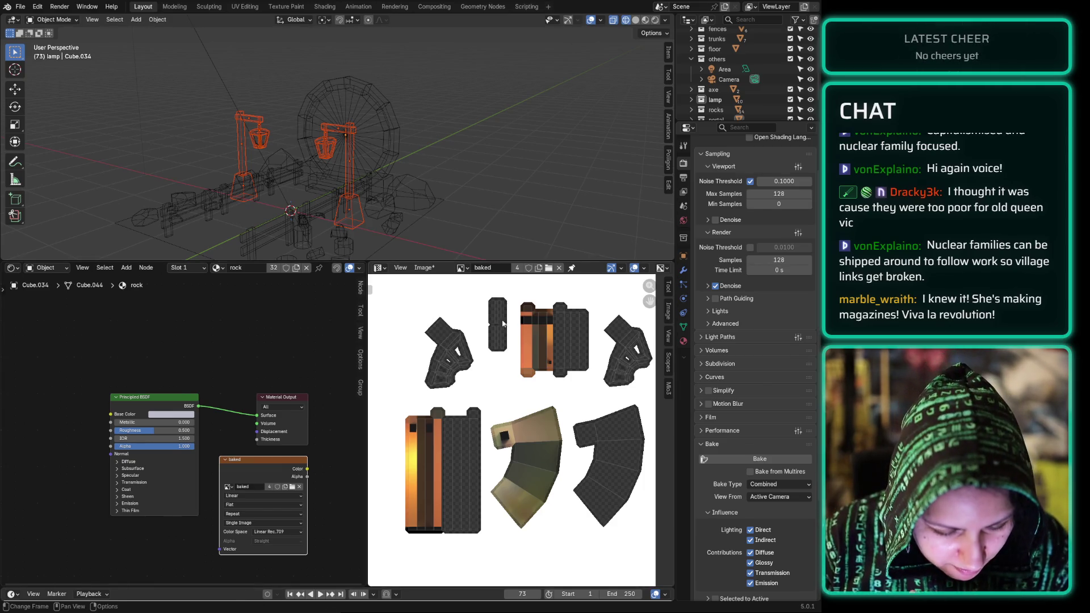
# Step: Reload the 'baked' image back to its blank saved version, then put the lamps in Edit Mode
pyautogui.scroll(2, 493, 464)
pyautogui.scroll(-2, 493, 465)
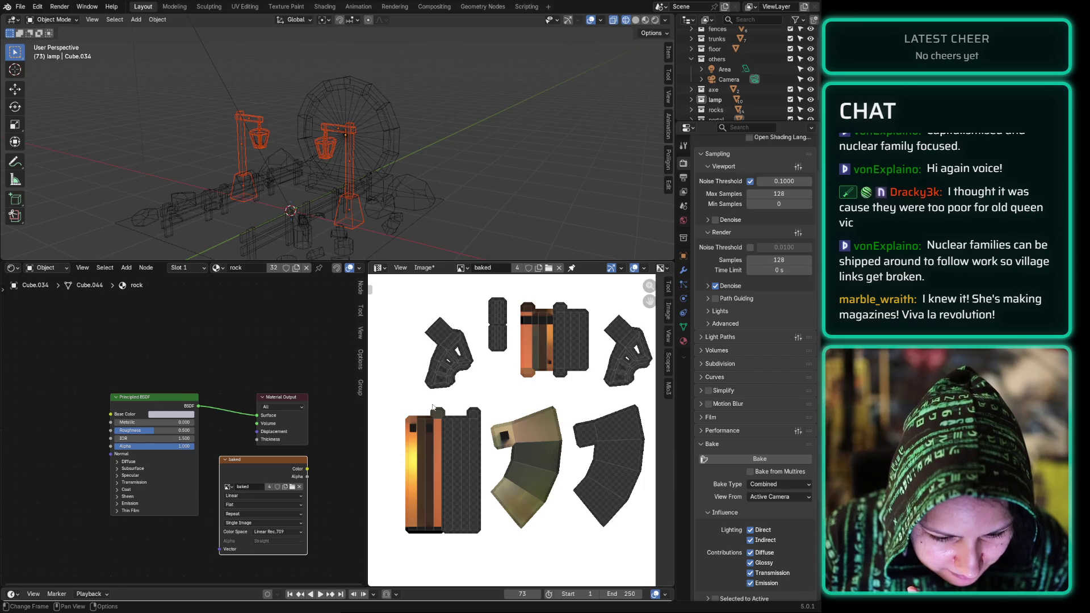
pyautogui.click(424, 267)
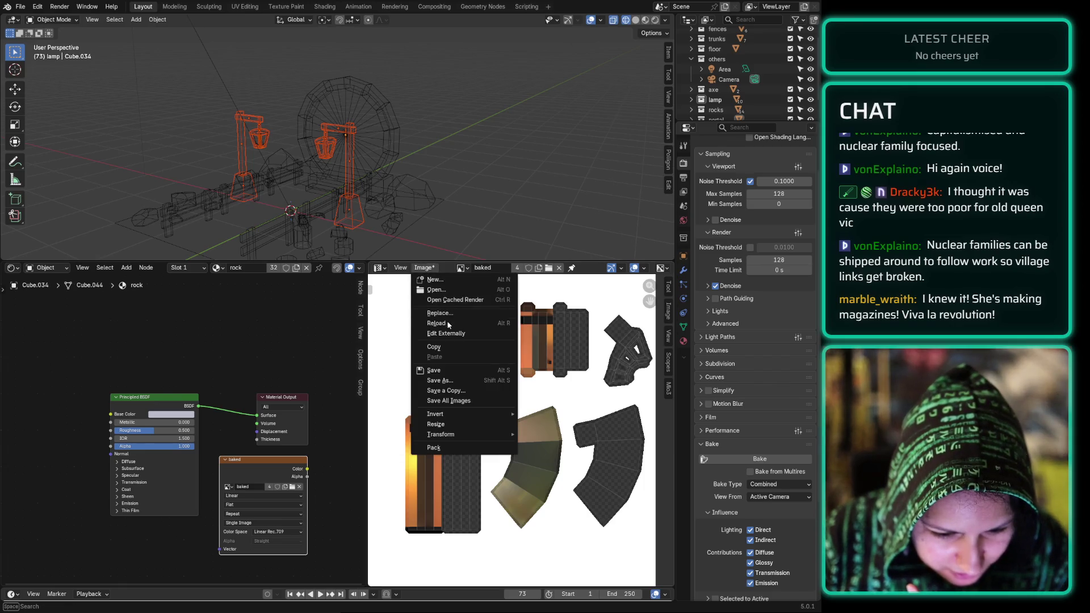
pyautogui.click(450, 323)
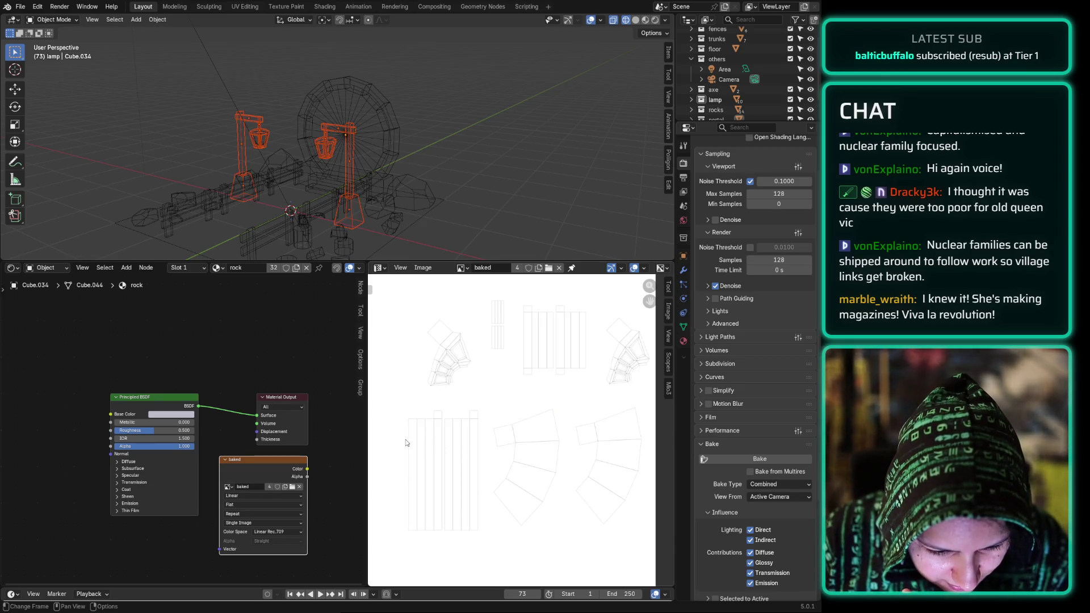
pyautogui.press('Tab')
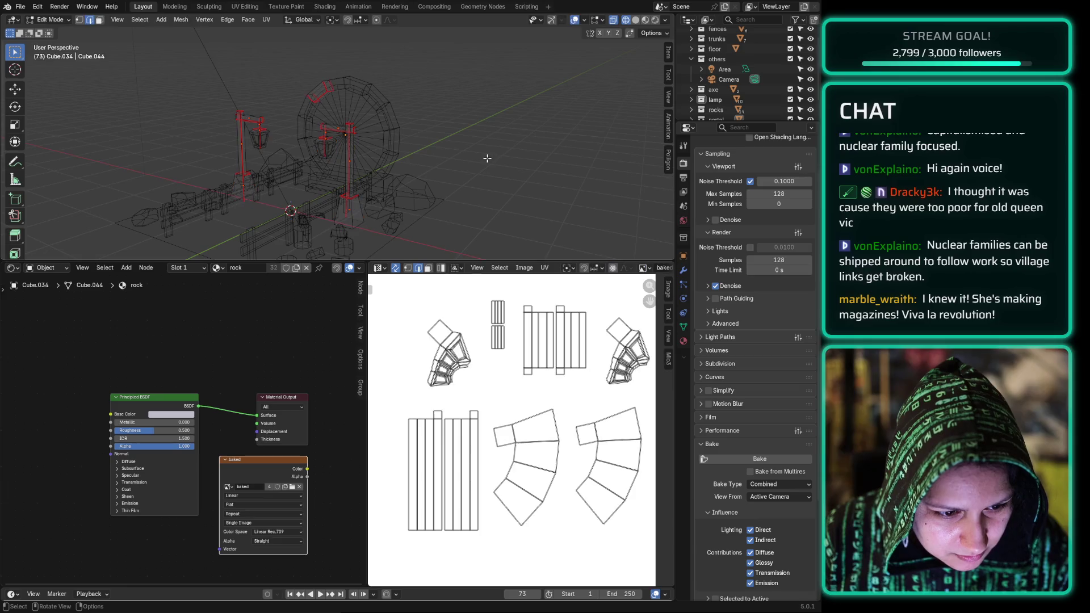
# Step: Move the left block of UV strips, with its small tab, further left
pyautogui.moveTo(401, 413)
pyautogui.mouseDown()
pyautogui.moveTo(413, 532)
pyautogui.moveTo(436, 561)
pyautogui.moveTo(443, 550)
pyautogui.mouseUp()
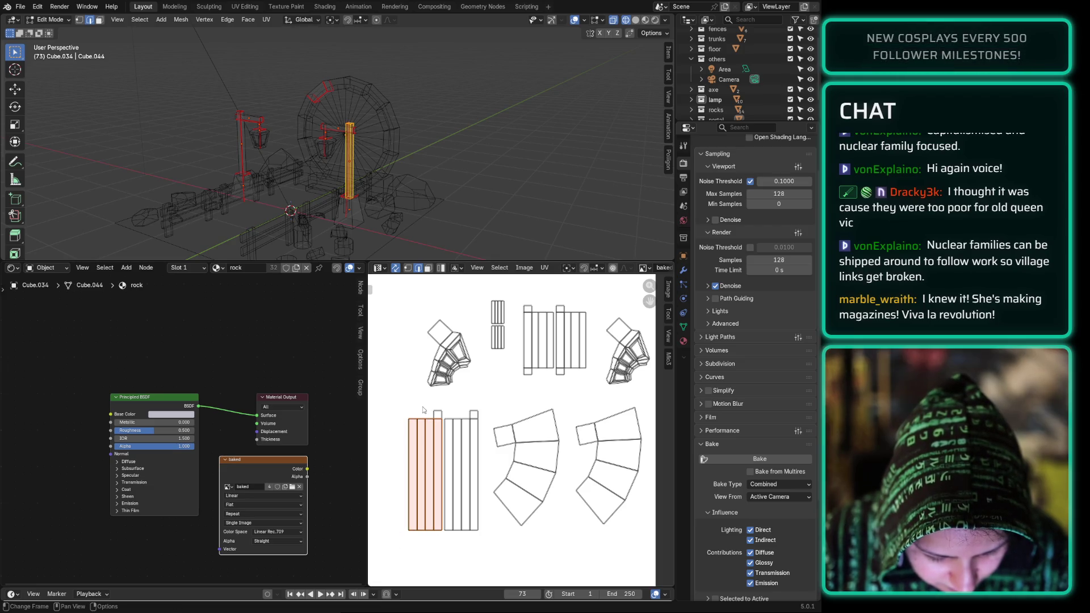
pyautogui.keyDown('shift'); pyautogui.click(442, 425); pyautogui.keyUp('shift')
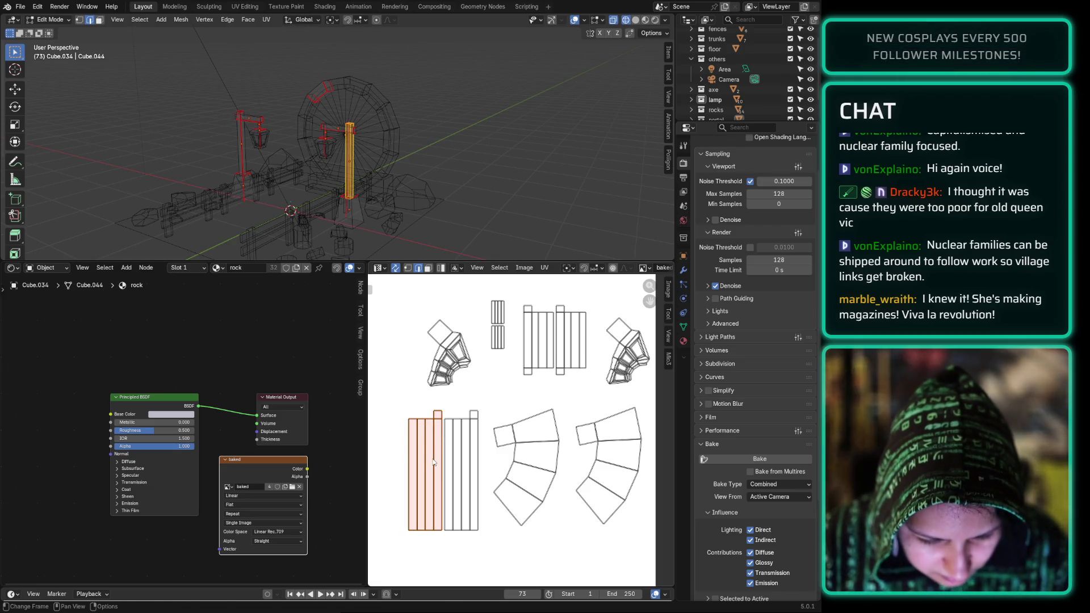
pyautogui.press('g')
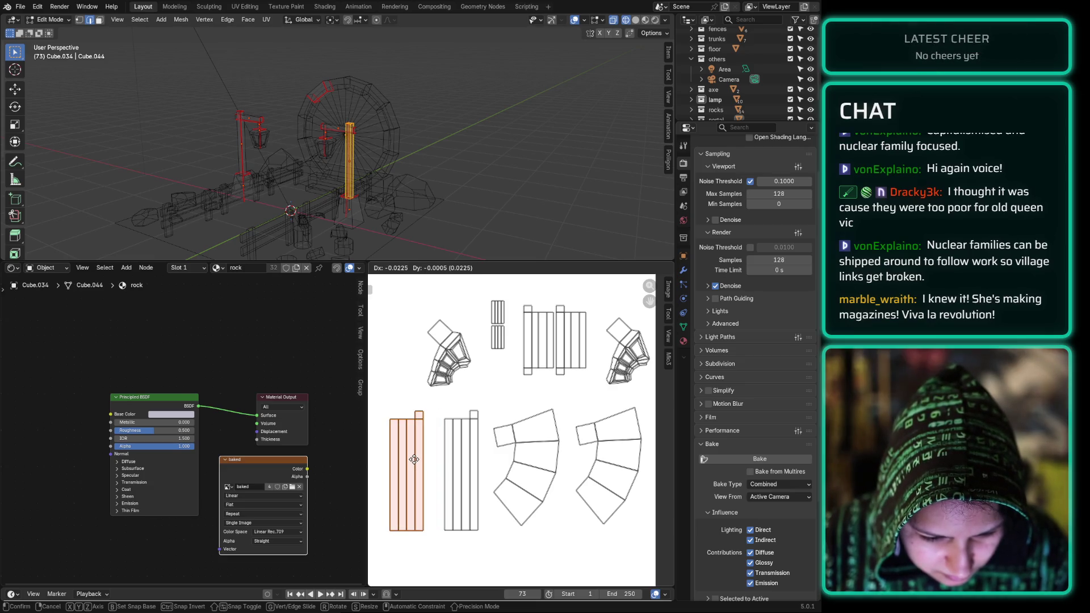
pyautogui.click(409, 460)
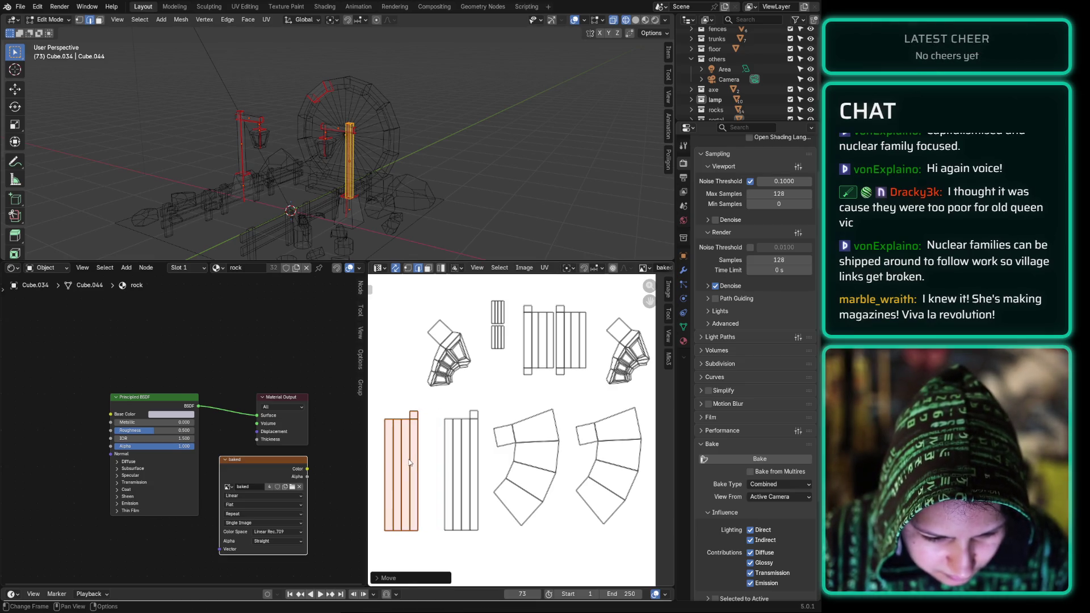
pyautogui.click(400, 390)
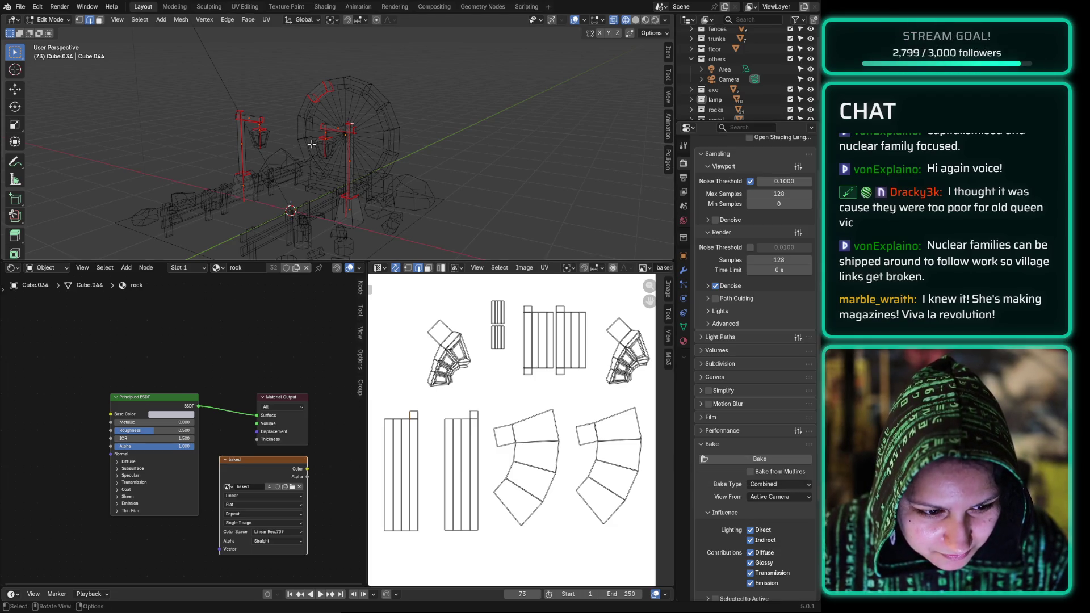
# Step: Move the small strip island near the top downward, away from its twin
pyautogui.press('Tab')
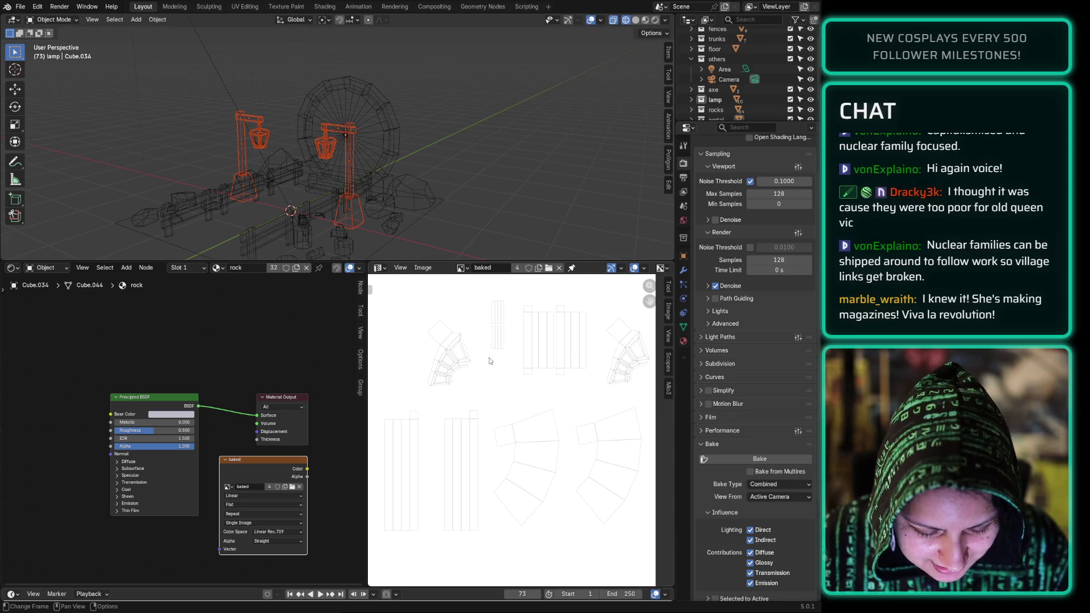
pyautogui.press('Tab')
pyautogui.moveTo(483, 362); pyautogui.dragTo(516, 326)
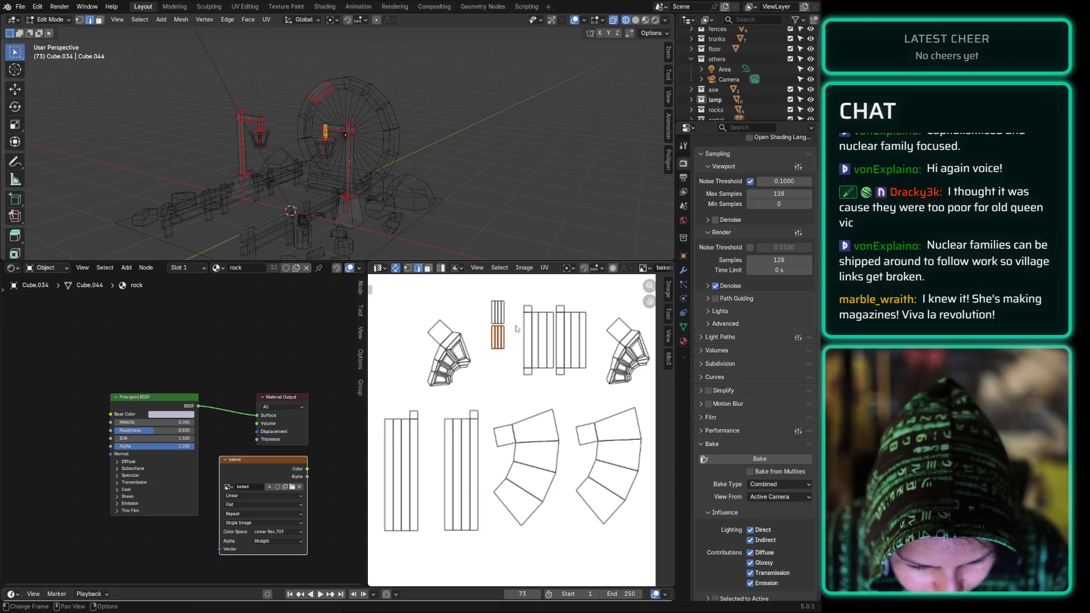
pyautogui.press('g')
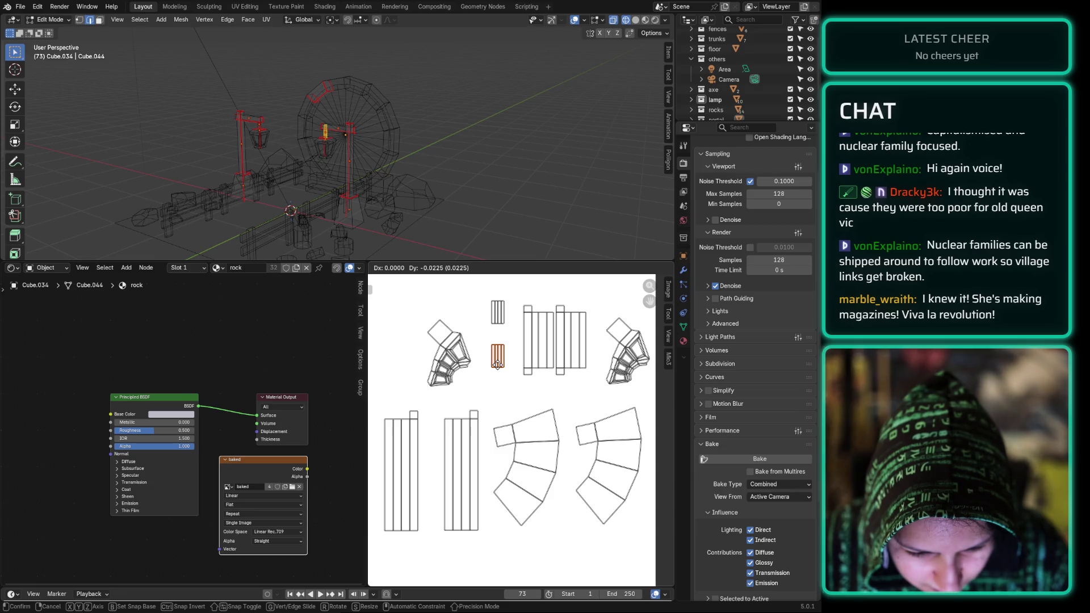
pyautogui.click(497, 364)
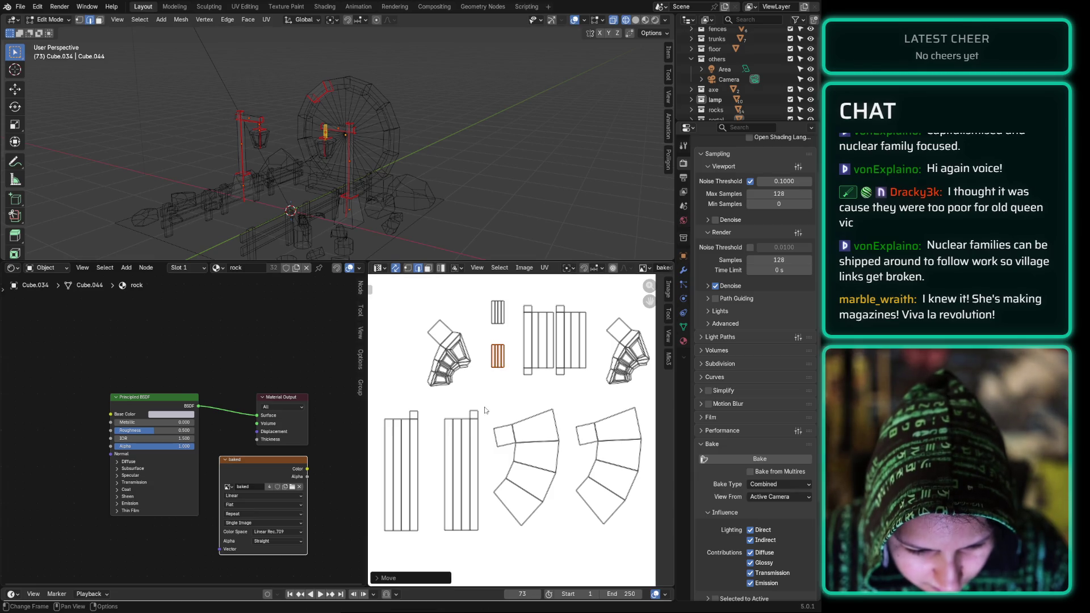
# Step: Start baking the texture again, then cancel the bake partway through
pyautogui.click(743, 458)
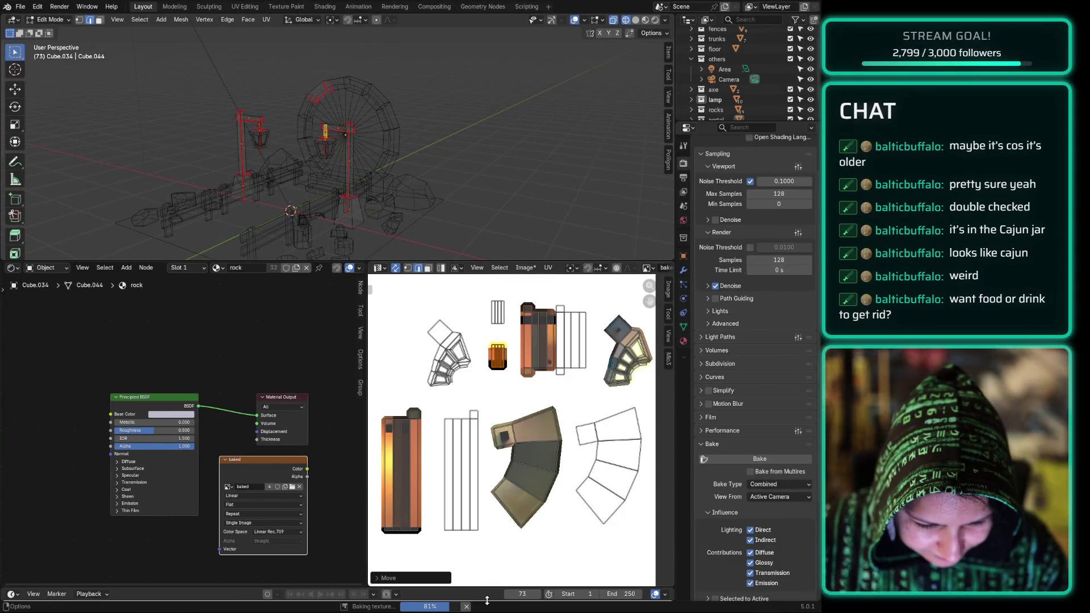
pyautogui.click(467, 607)
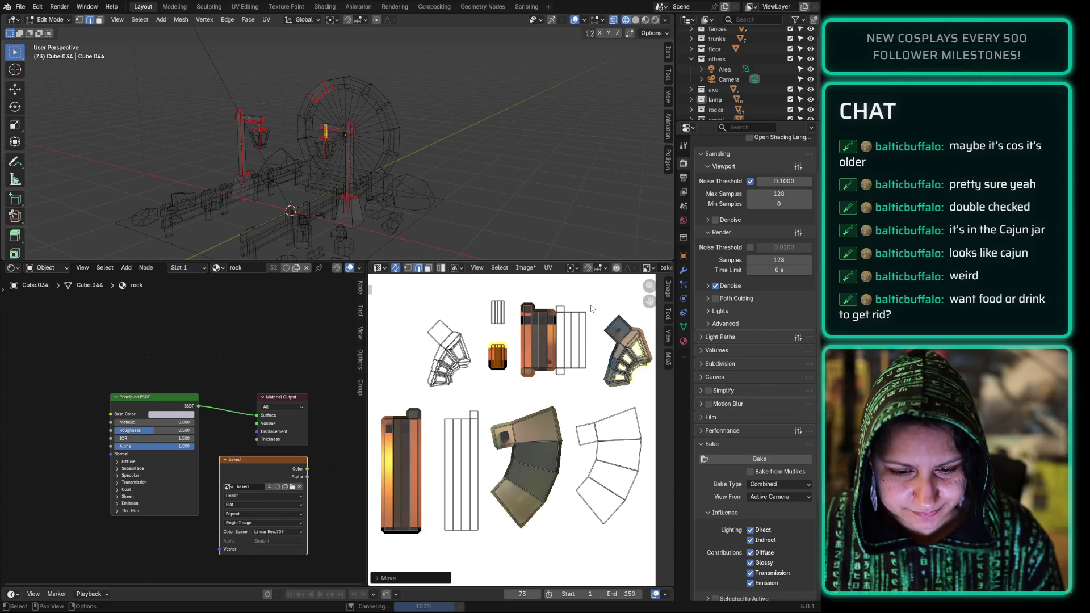
# Step: Nudge the orange striped UV island slightly right and reload the 'baked' image
pyautogui.click(556, 394)
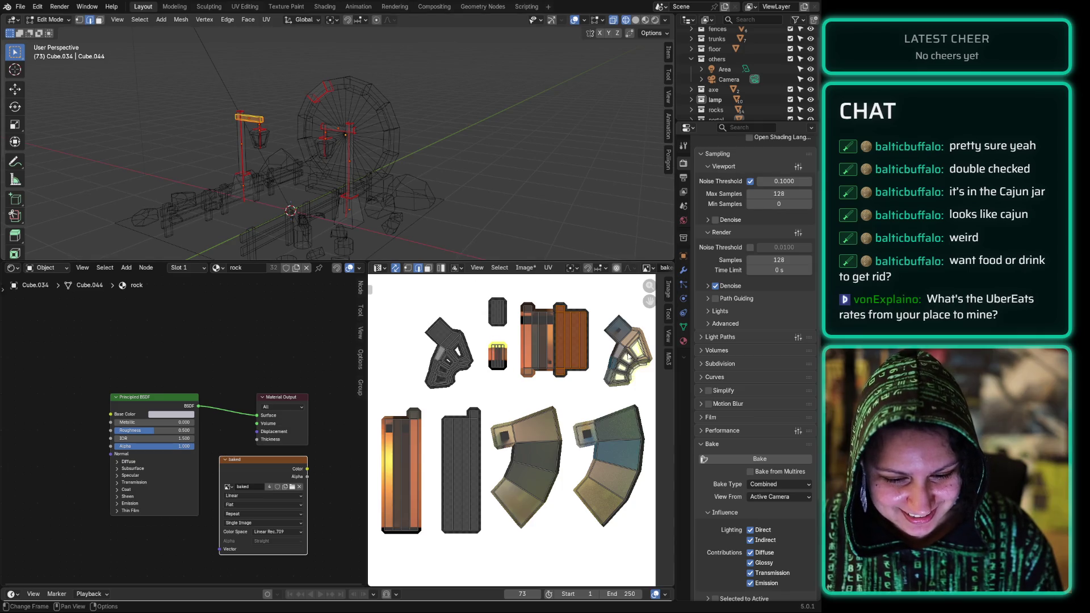
pyautogui.press('g')
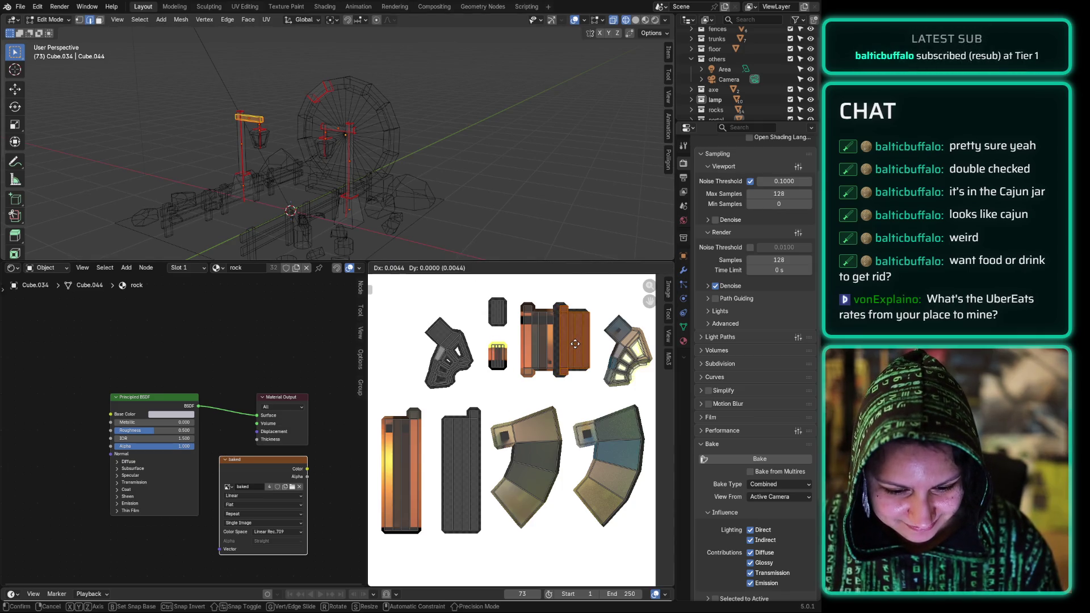
pyautogui.click(579, 348)
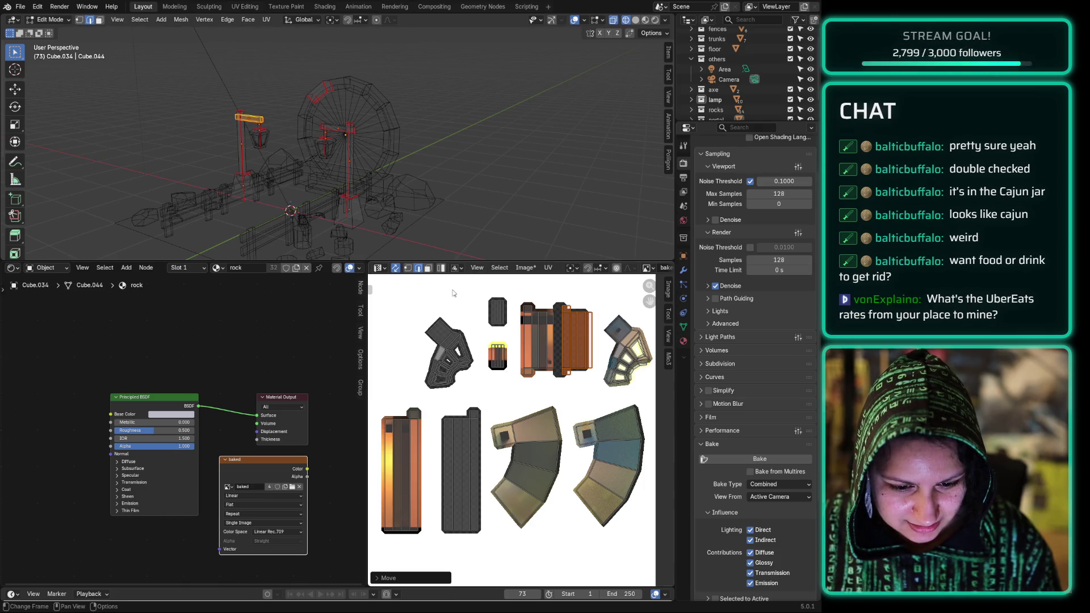
pyautogui.click(525, 268)
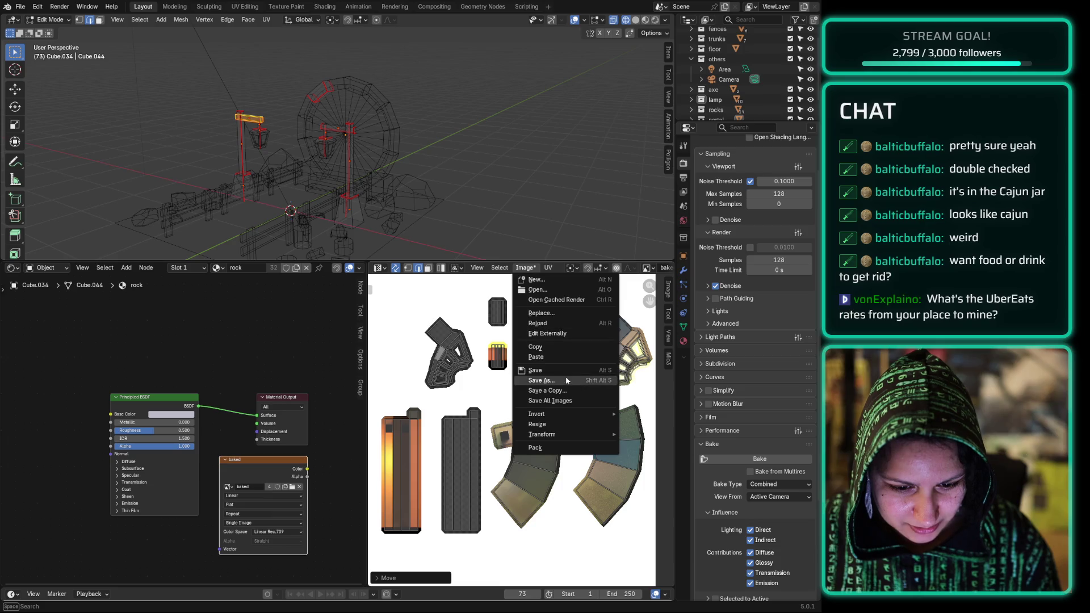
pyautogui.click(547, 323)
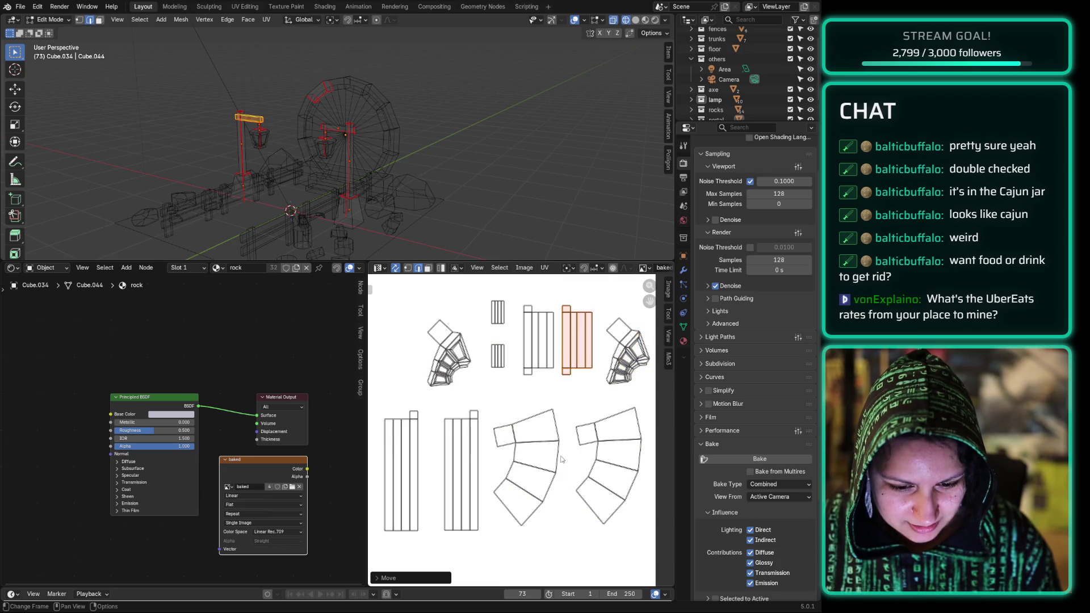
pyautogui.press('g')
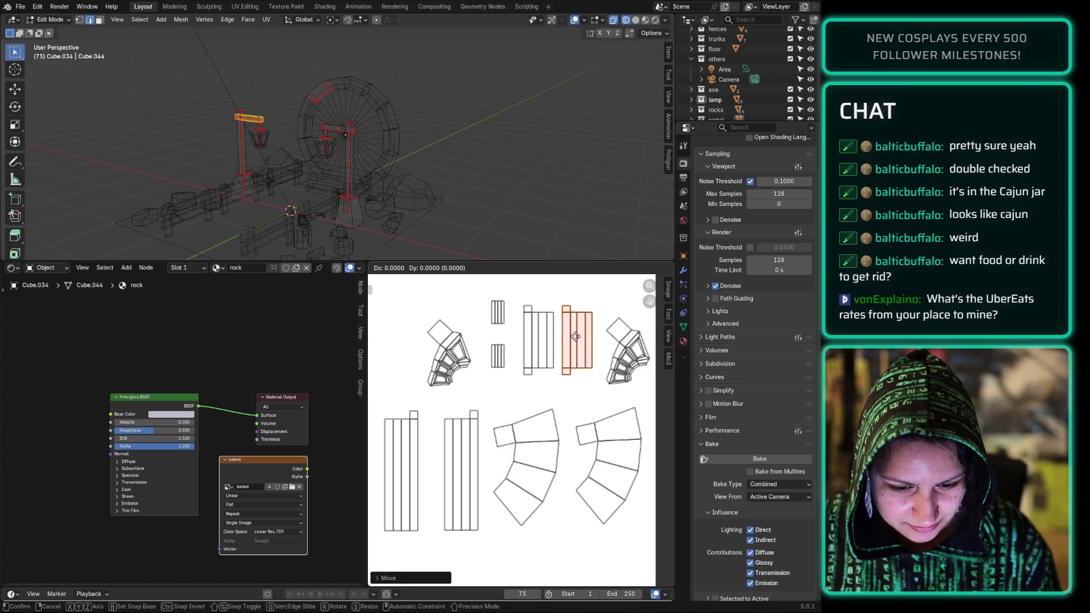
pyautogui.click(580, 340)
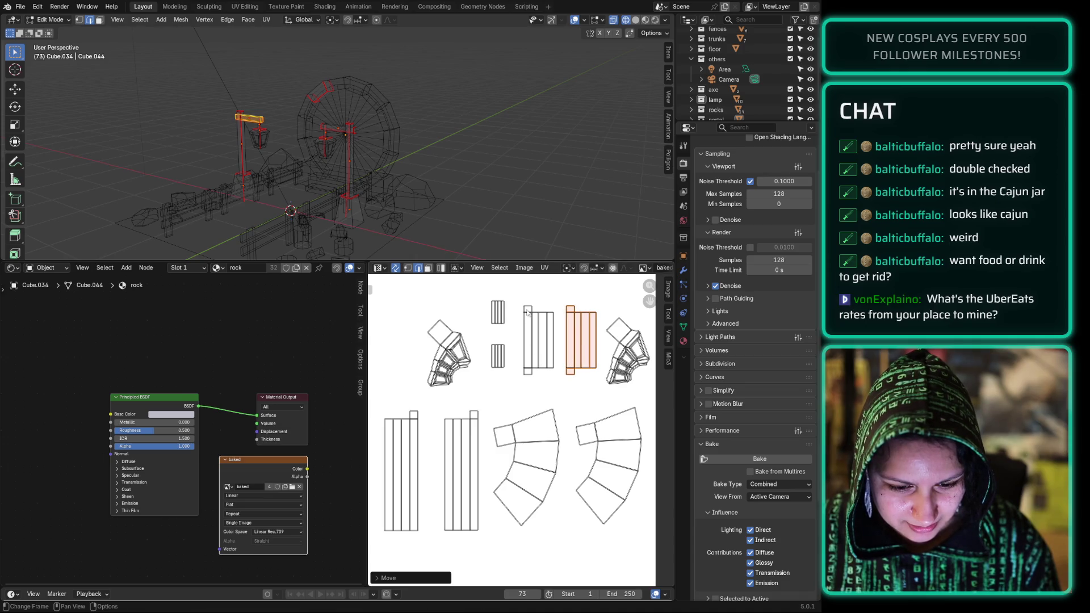
# Step: Shift the upper-row islands and the right rectangular island left, then start a new bake
pyautogui.moveTo(559, 287); pyautogui.dragTo(427, 391)
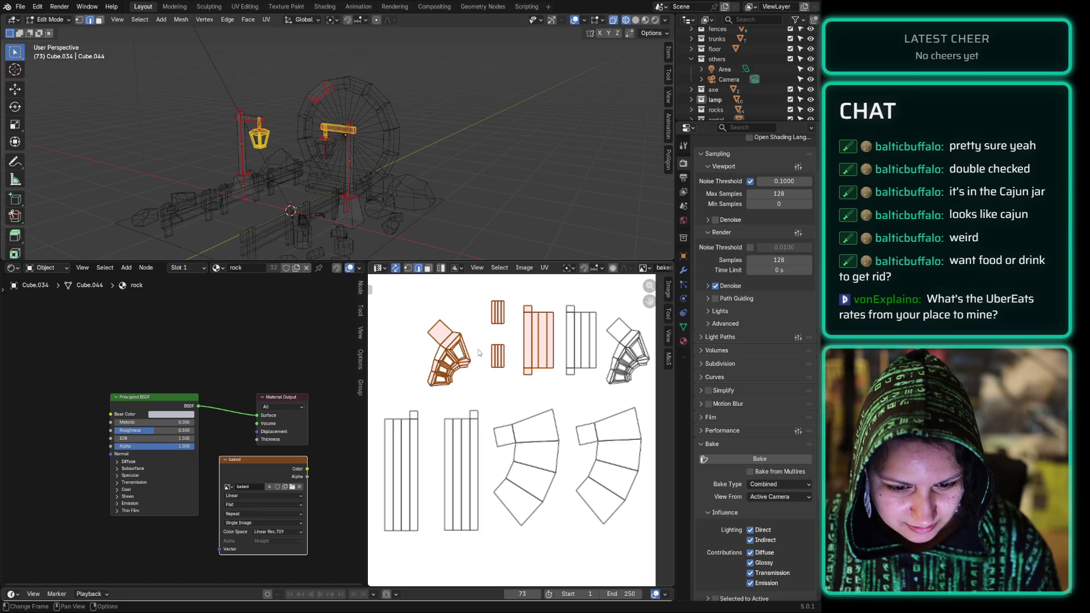
pyautogui.press('g')
pyautogui.click(485, 346)
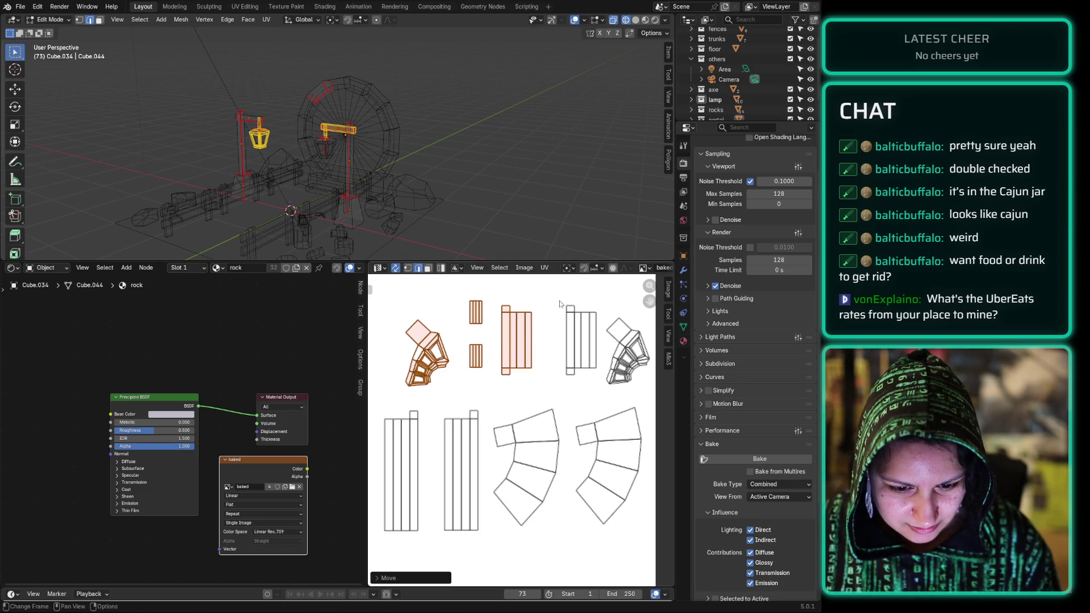
pyautogui.click(587, 351)
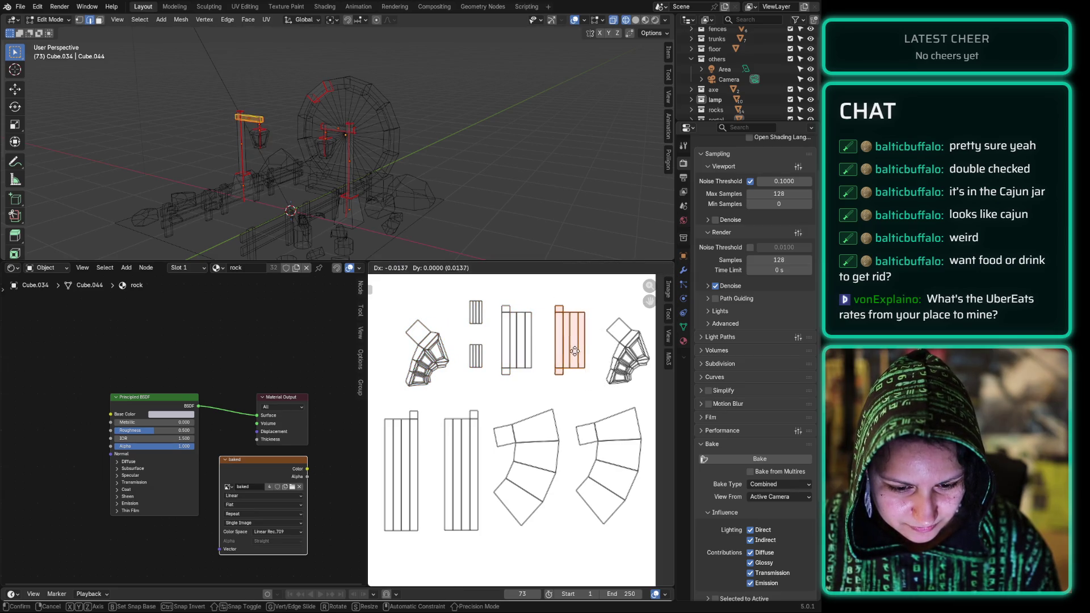
pyautogui.click(574, 351)
pyautogui.click(528, 390)
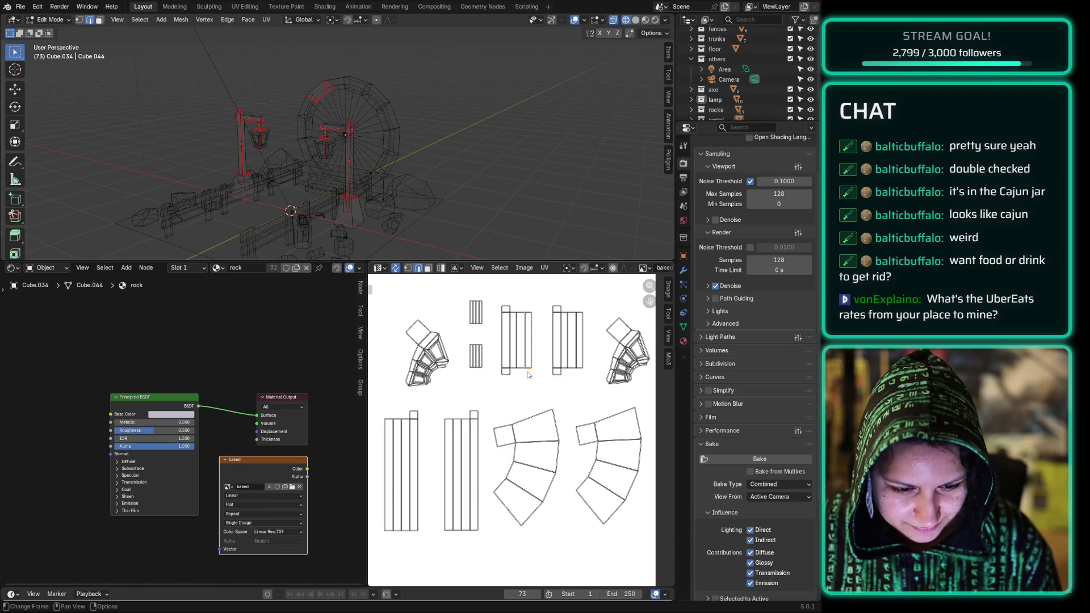
pyautogui.click(742, 458)
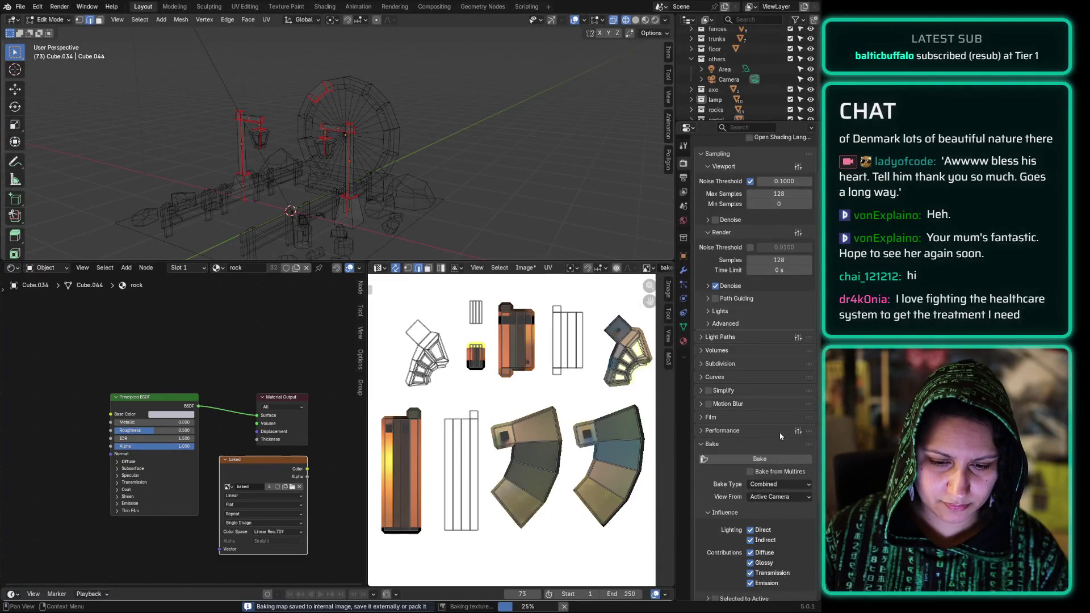
# Step: Zoom and pan over the finished bake to inspect the bent axe island and orange bar strips
pyautogui.scroll(3, 618, 487)
pyautogui.scroll(1, 617, 487)
pyautogui.moveTo(616, 441)
pyautogui.mouseDown(button='middle')
pyautogui.moveTo(436, 418)
pyautogui.moveTo(434, 359)
pyautogui.moveTo(487, 375)
pyautogui.moveTo(419, 318)
pyautogui.mouseUp(button='middle')
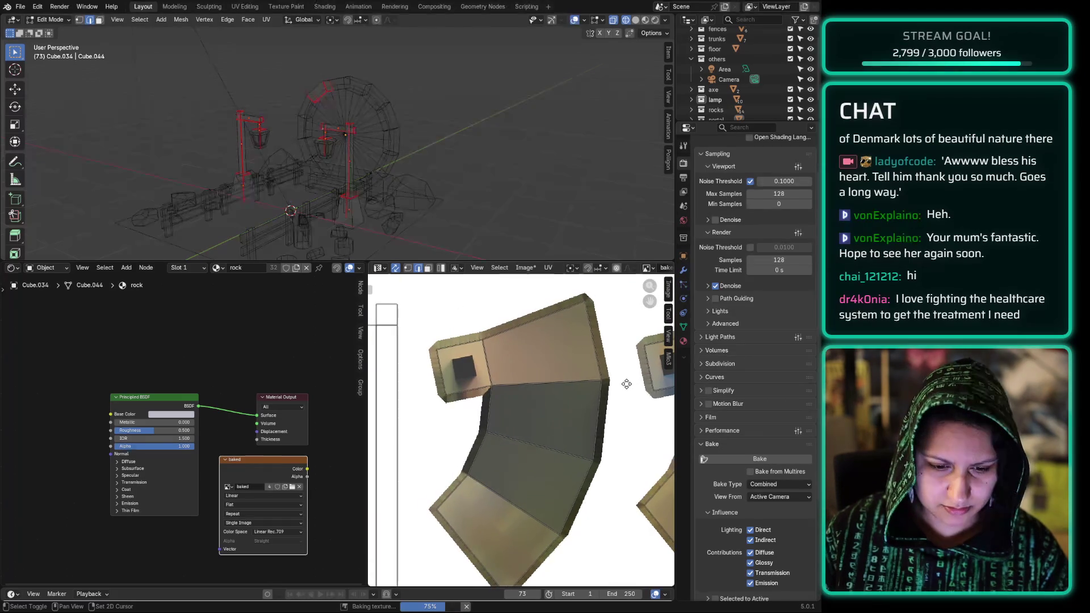
pyautogui.moveTo(615, 325)
pyautogui.mouseDown(button='middle')
pyautogui.moveTo(657, 390)
pyautogui.moveTo(663, 481)
pyautogui.moveTo(602, 431)
pyautogui.mouseUp(button='middle')
pyautogui.scroll(-2, 511, 431)
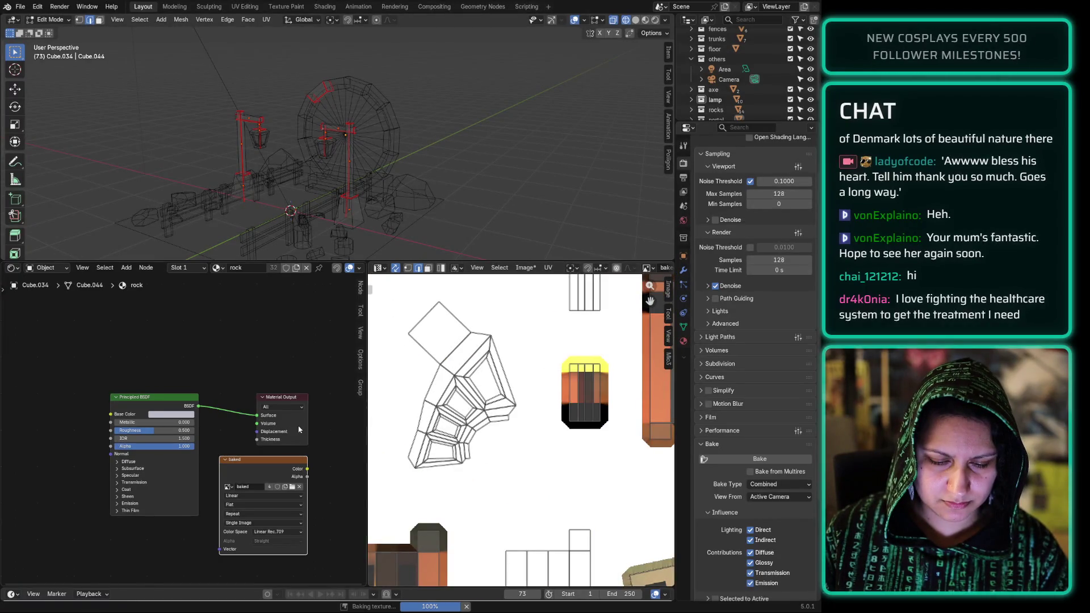
pyautogui.moveTo(490, 329); pyautogui.dragTo(482, 336, button='middle')
pyautogui.scroll(3, 482, 336)
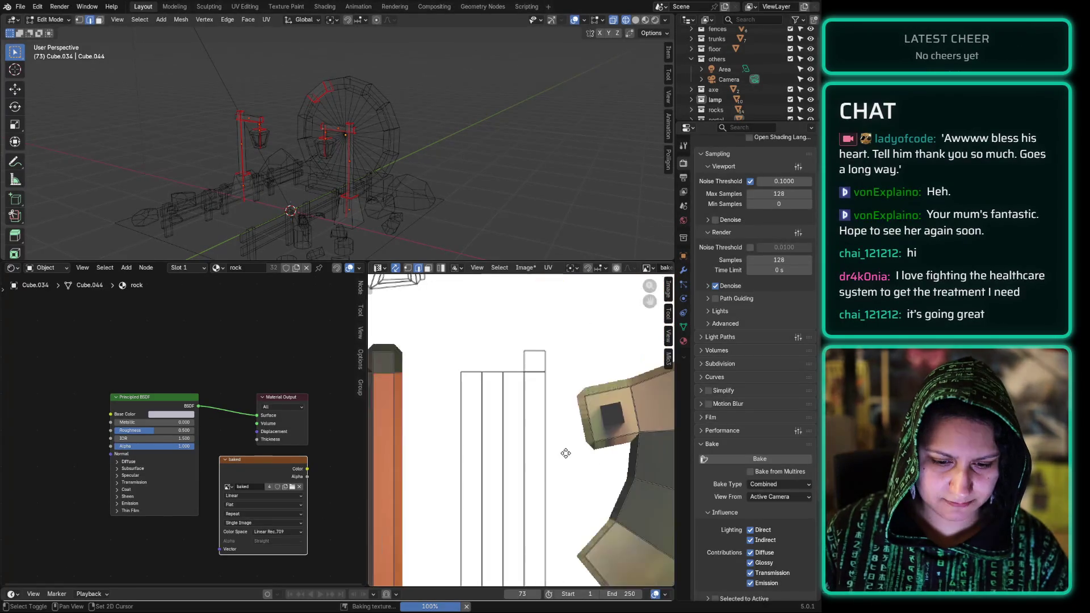
pyautogui.scroll(-4, 658, 344)
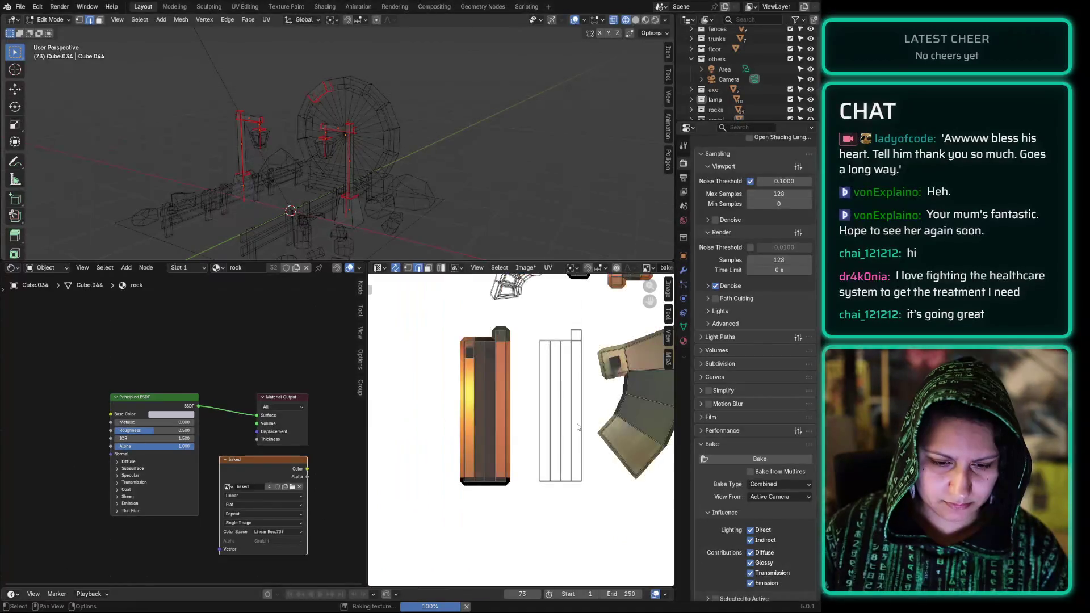
pyautogui.moveTo(658, 345); pyautogui.dragTo(477, 285, button='middle')
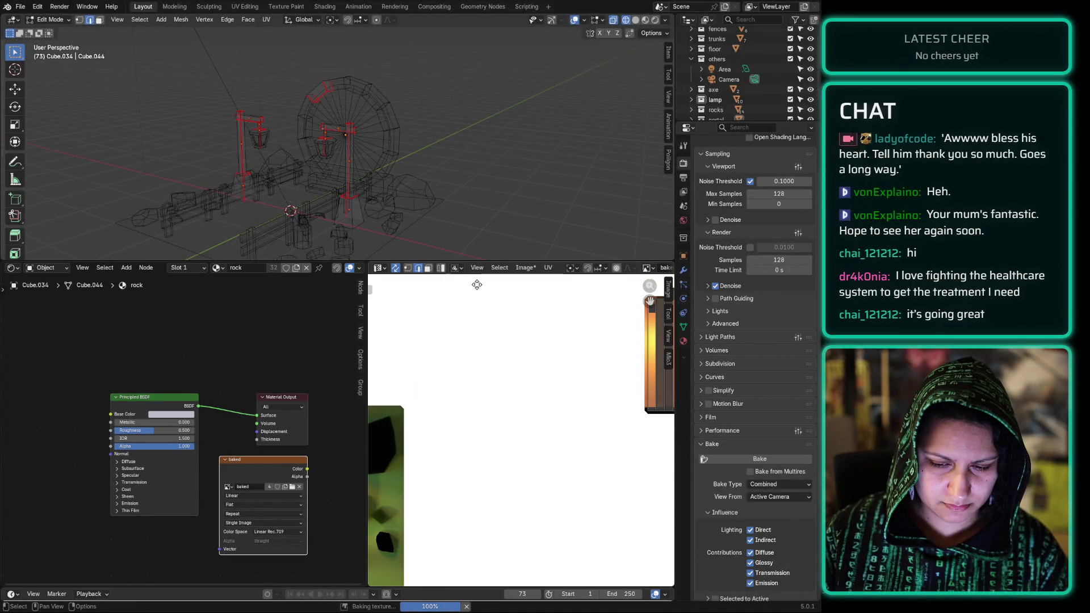
pyautogui.moveTo(477, 286)
pyautogui.mouseDown(button='middle')
pyautogui.moveTo(653, 586)
pyautogui.moveTo(474, 400)
pyautogui.mouseUp(button='middle')
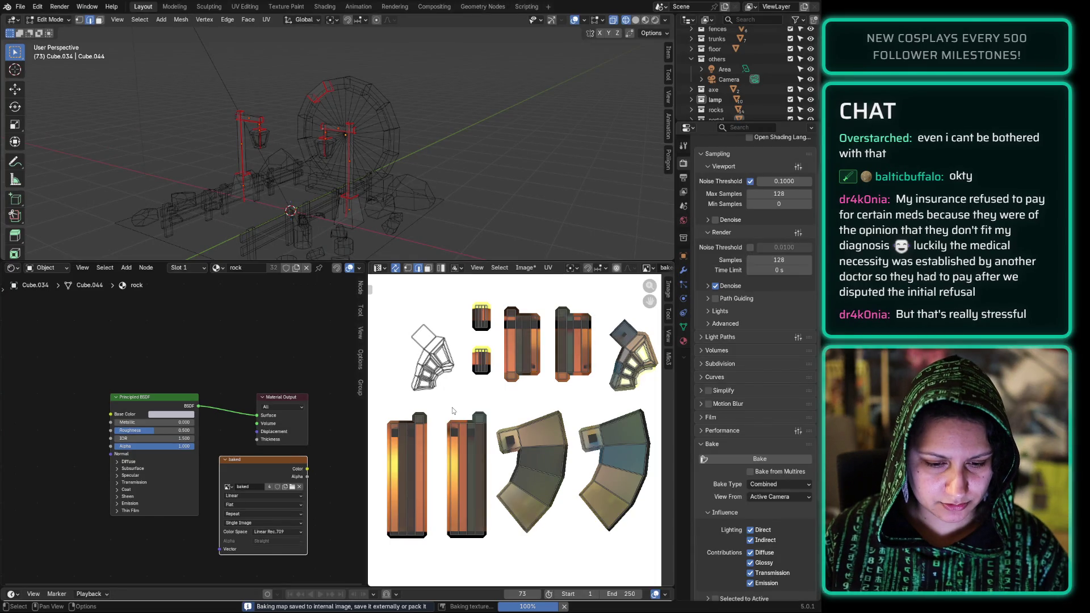
# Step: Return to Object Mode and deselect the lamps
pyautogui.moveTo(453, 411)
pyautogui.mouseDown(button='middle')
pyautogui.moveTo(558, 504)
pyautogui.moveTo(482, 454)
pyautogui.moveTo(477, 433)
pyautogui.moveTo(475, 585)
pyautogui.mouseUp(button='middle')
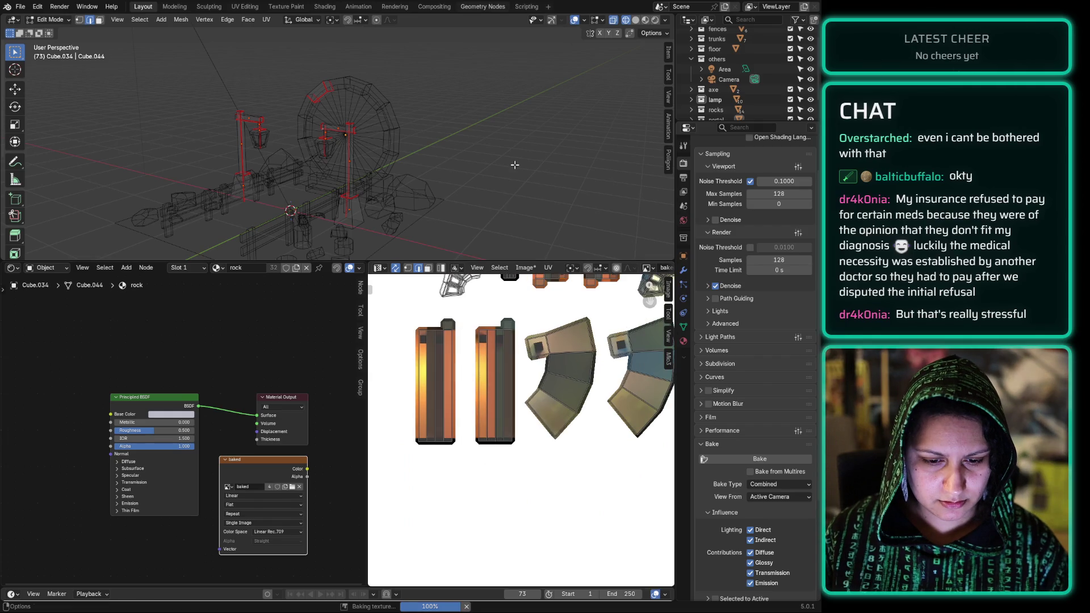
pyautogui.press('Tab')
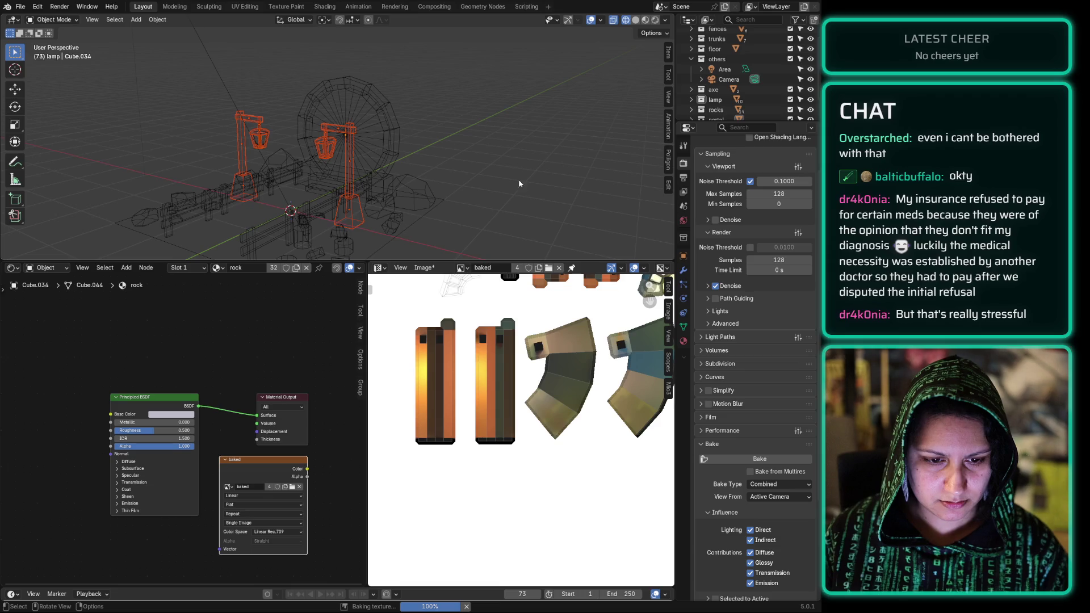
pyautogui.click(523, 205)
pyautogui.moveTo(527, 301)
pyautogui.mouseDown(button='middle')
pyautogui.moveTo(508, 452)
pyautogui.moveTo(501, 404)
pyautogui.mouseUp(button='middle')
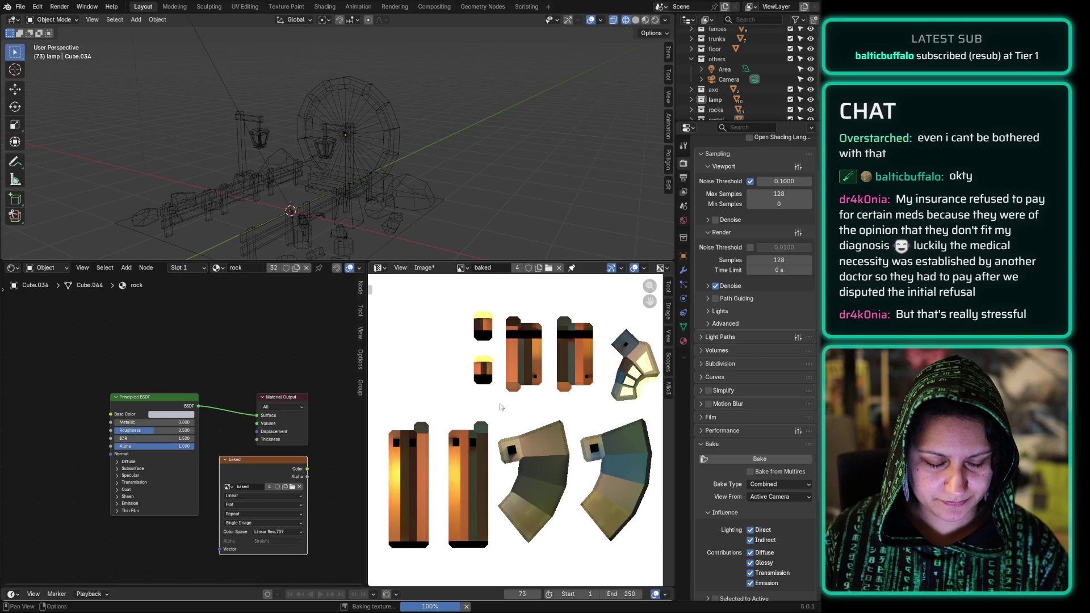
pyautogui.scroll(-1, 500, 407)
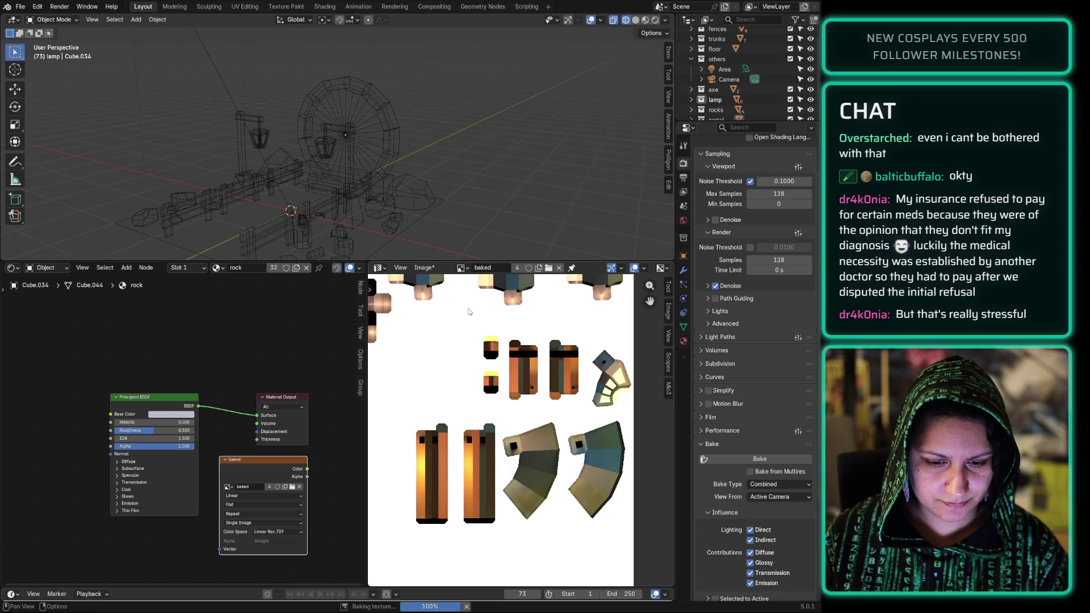
pyautogui.scroll(1, 385, 423)
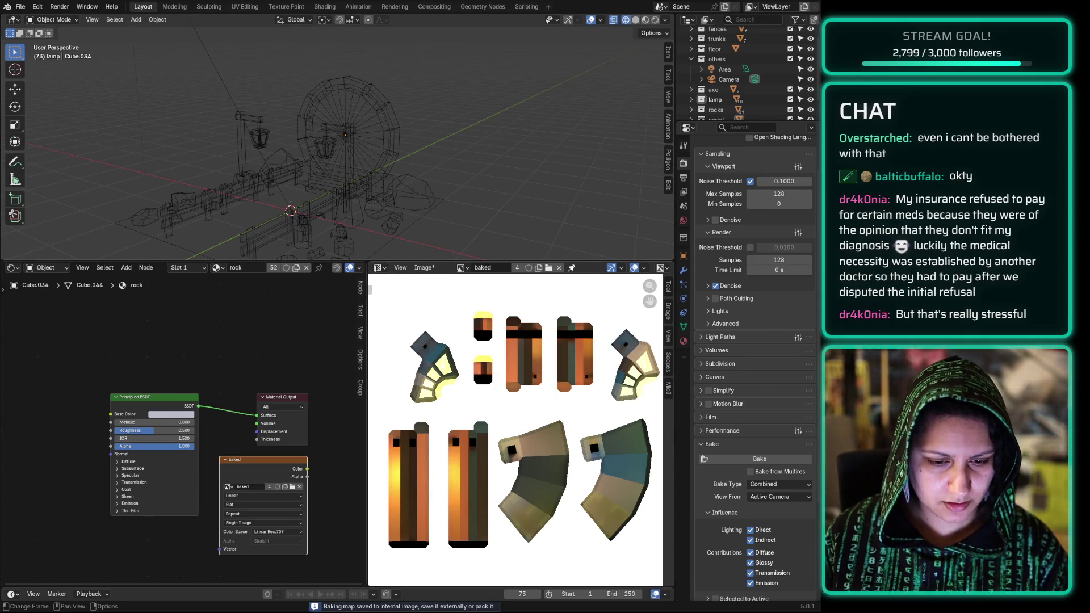
pyautogui.scroll(-3, 522, 429)
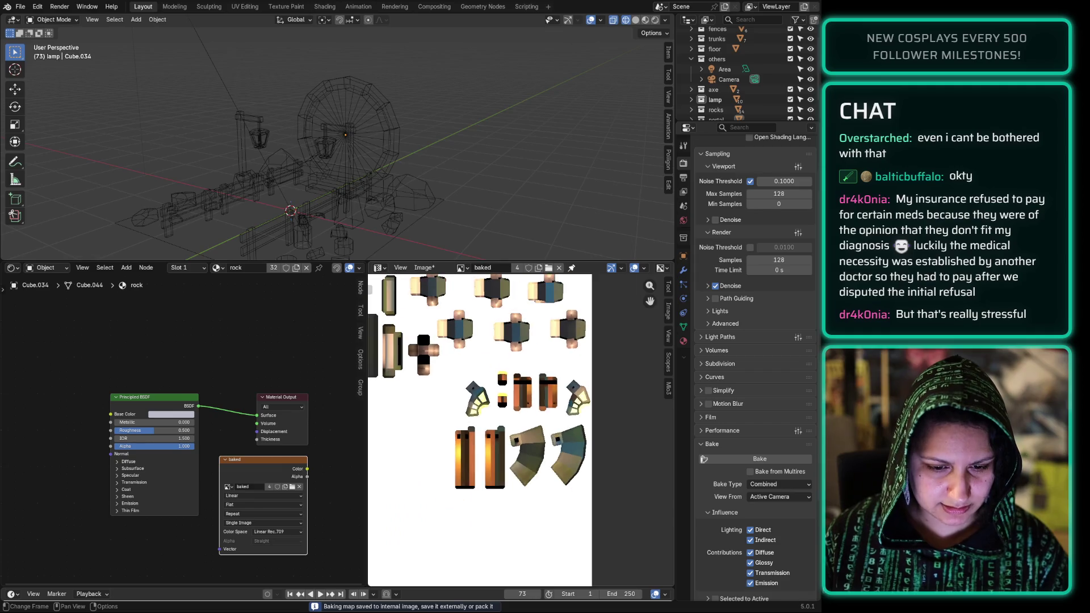
# Step: Save the 'baked' image to disk as baked.hdr
pyautogui.click(423, 267)
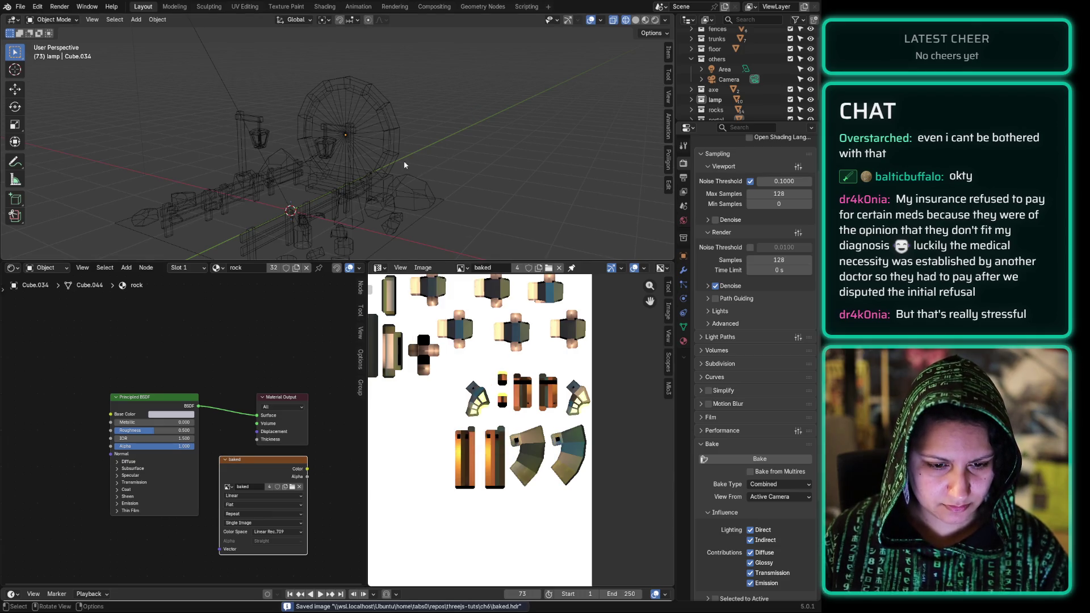
pyautogui.moveTo(432, 154); pyautogui.dragTo(474, 272, button='middle')
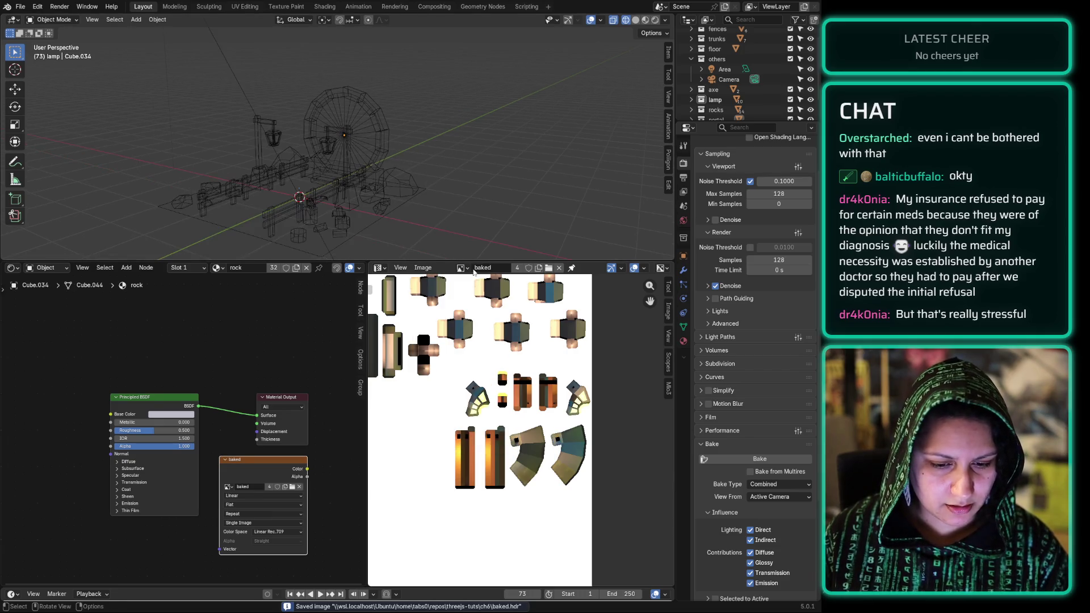
pyautogui.moveTo(375, 207); pyautogui.dragTo(381, 205, button='middle')
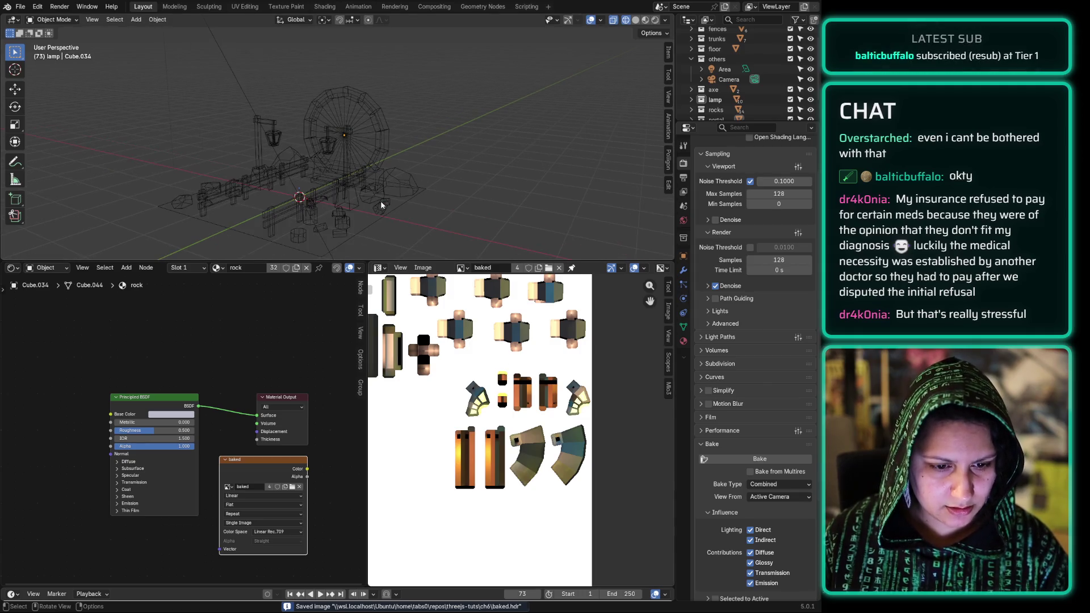
pyautogui.scroll(-2, 729, 98)
pyautogui.scroll(2, 728, 94)
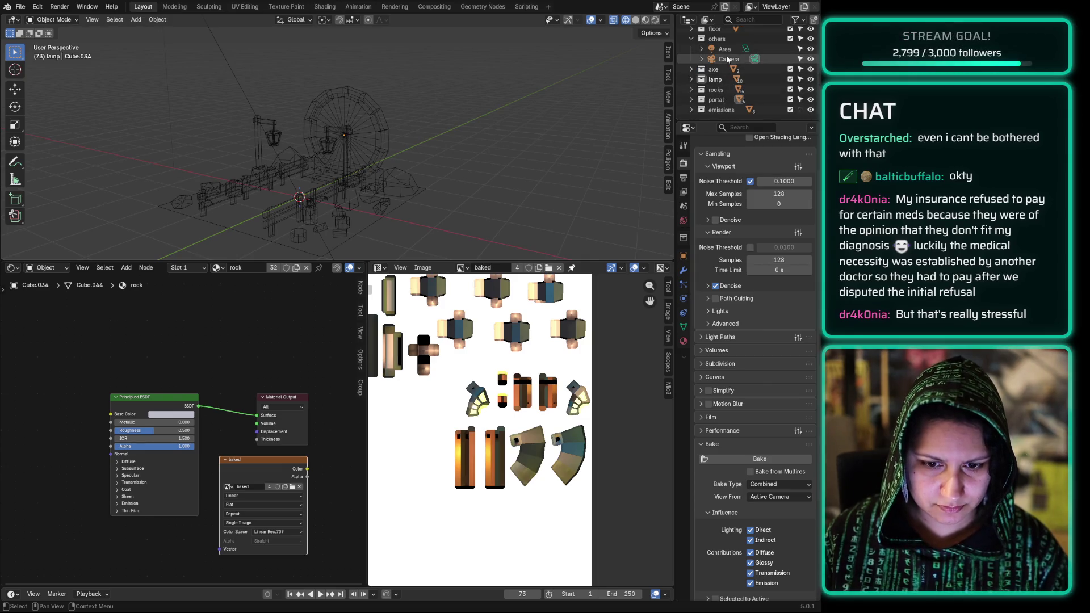
pyautogui.rightClick(718, 39)
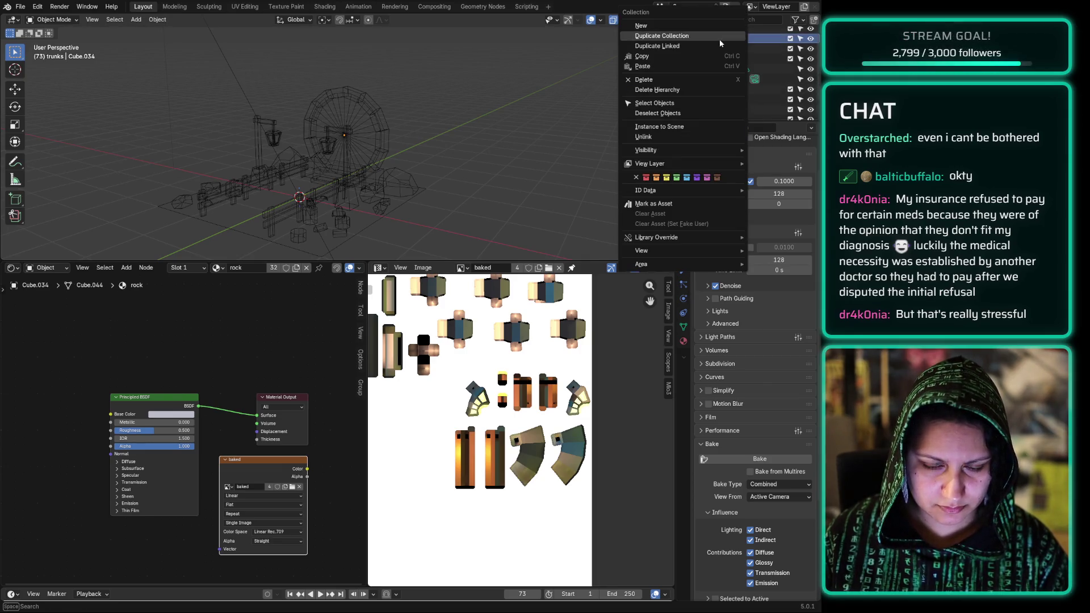
# Step: Select every trunks collection object plus the axe's Cube.043, and enter Edit Mode
pyautogui.click(659, 103)
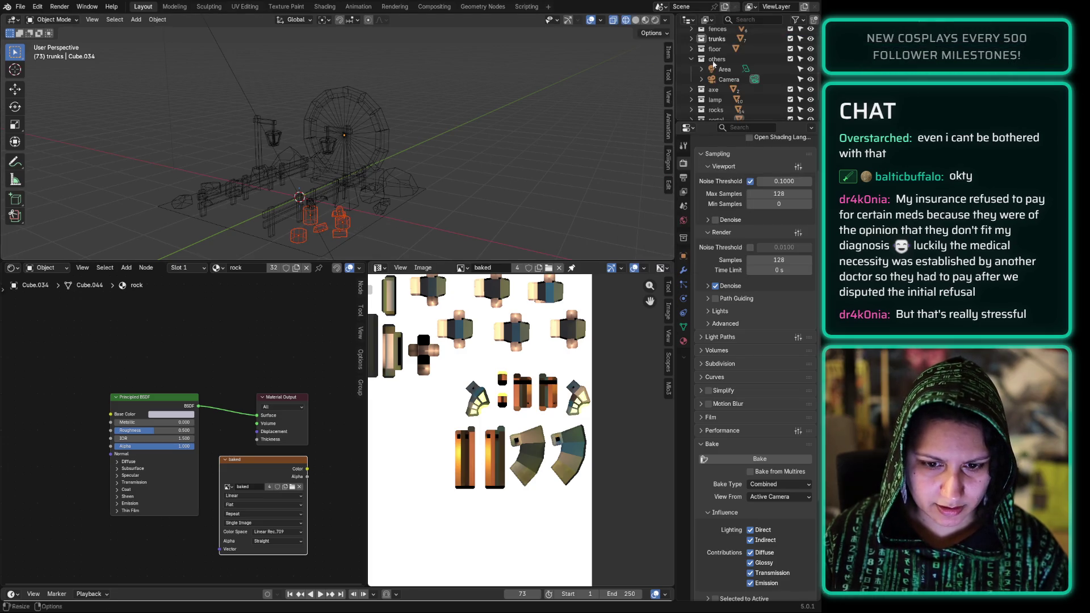
pyautogui.click(692, 90)
pyautogui.click(727, 100)
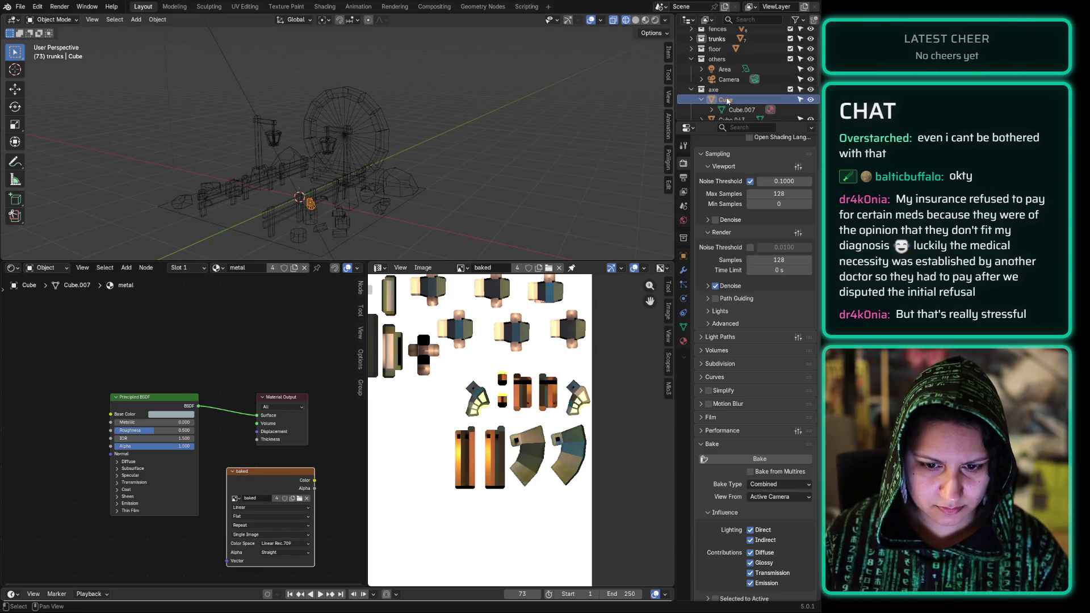
pyautogui.rightClick(716, 38)
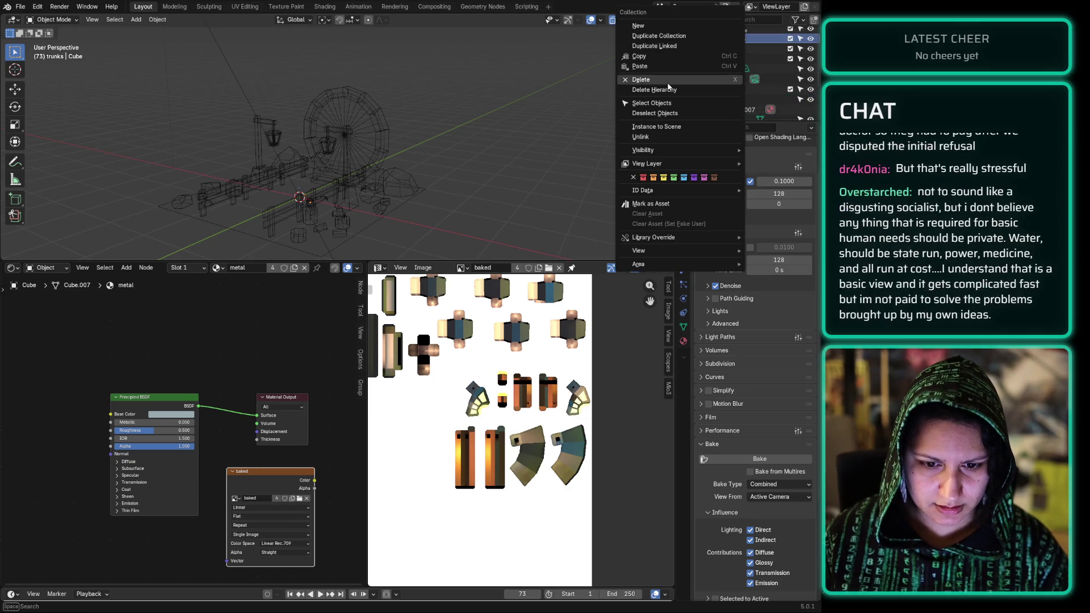
pyautogui.click(652, 102)
pyautogui.keyDown('ctrl'); pyautogui.click(732, 100); pyautogui.keyUp('ctrl')
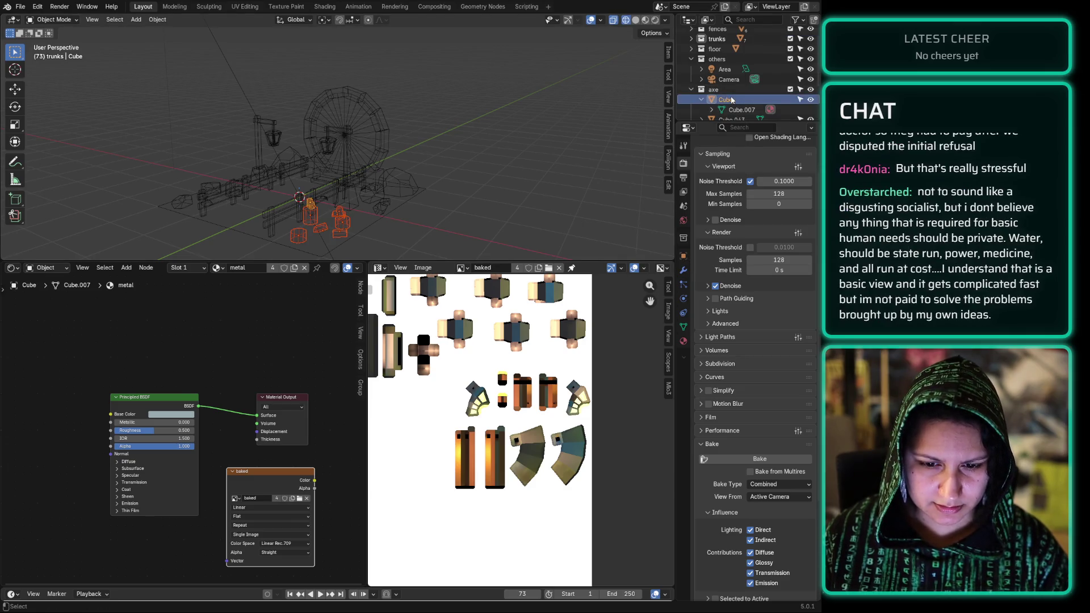
pyautogui.scroll(-1, 732, 100)
pyautogui.keyDown('ctrl'); pyautogui.click(732, 100); pyautogui.keyUp('ctrl')
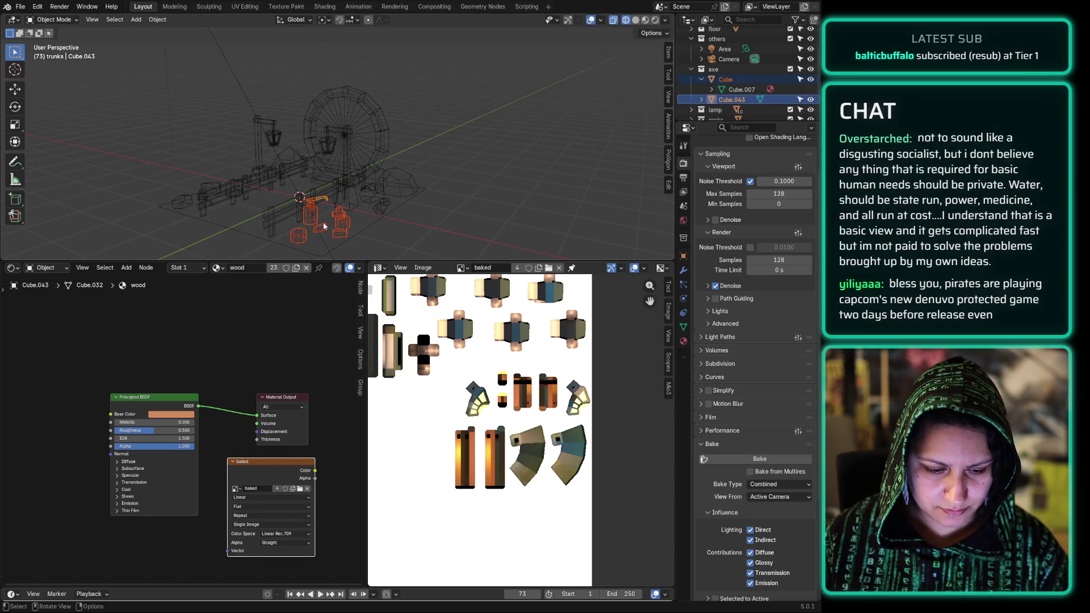
pyautogui.press('Tab')
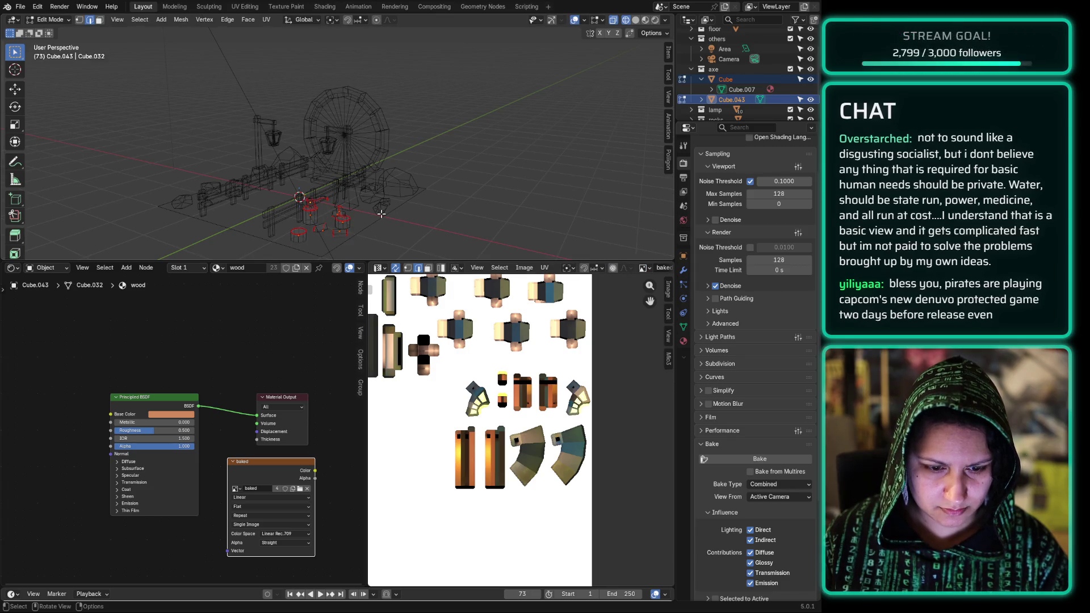
# Step: Isolate the selected trunk and axe objects in local view and center their UV islands
pyautogui.press('KP_Divide')
pyautogui.scroll(2, 383, 215)
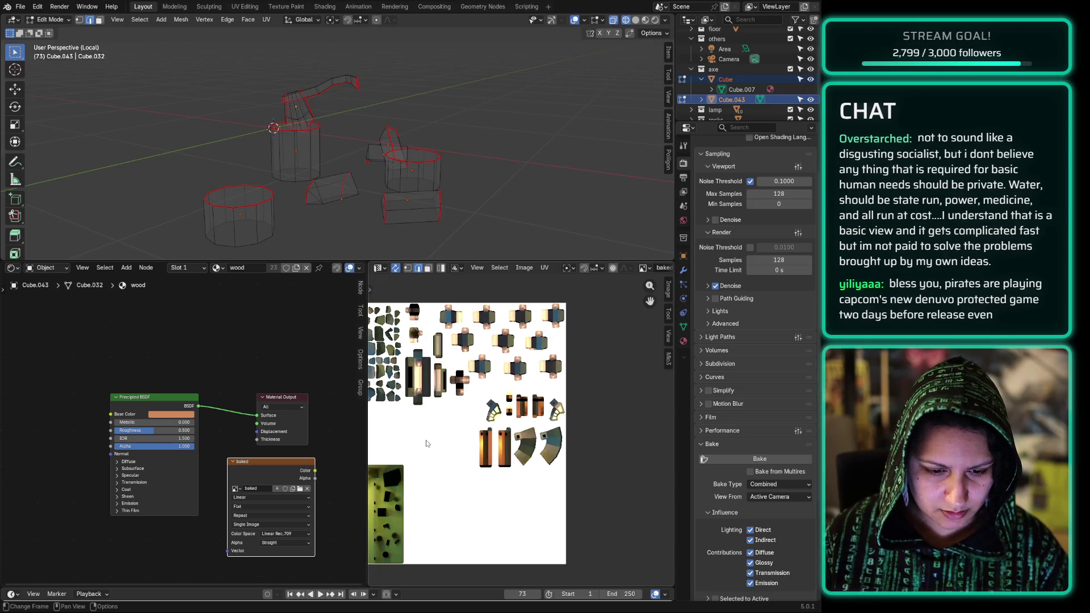
pyautogui.scroll(-2, 405, 432)
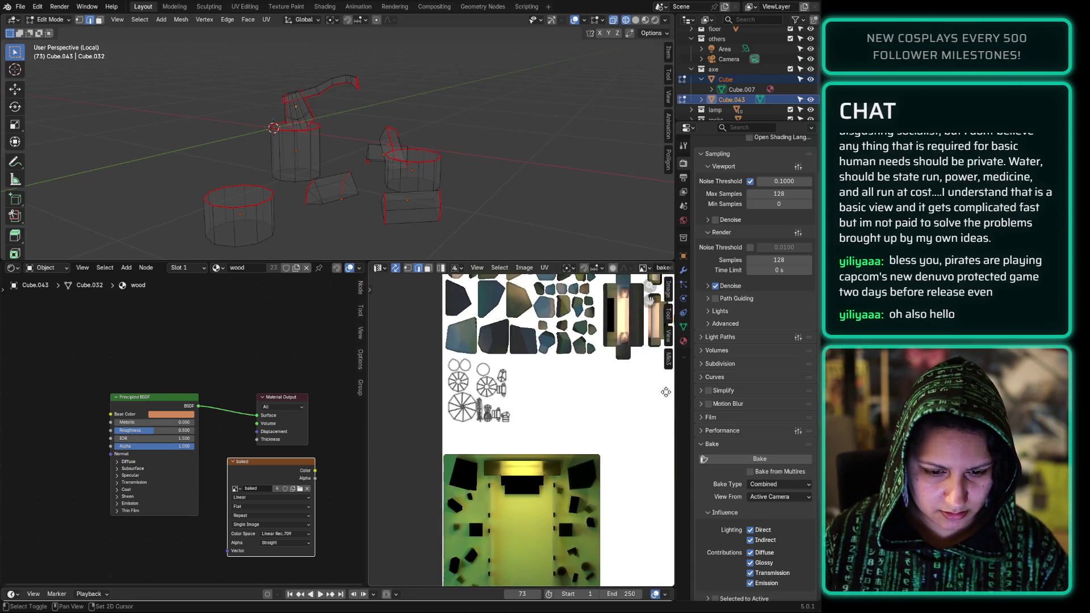
pyautogui.moveTo(525, 363); pyautogui.dragTo(569, 400, button='middle')
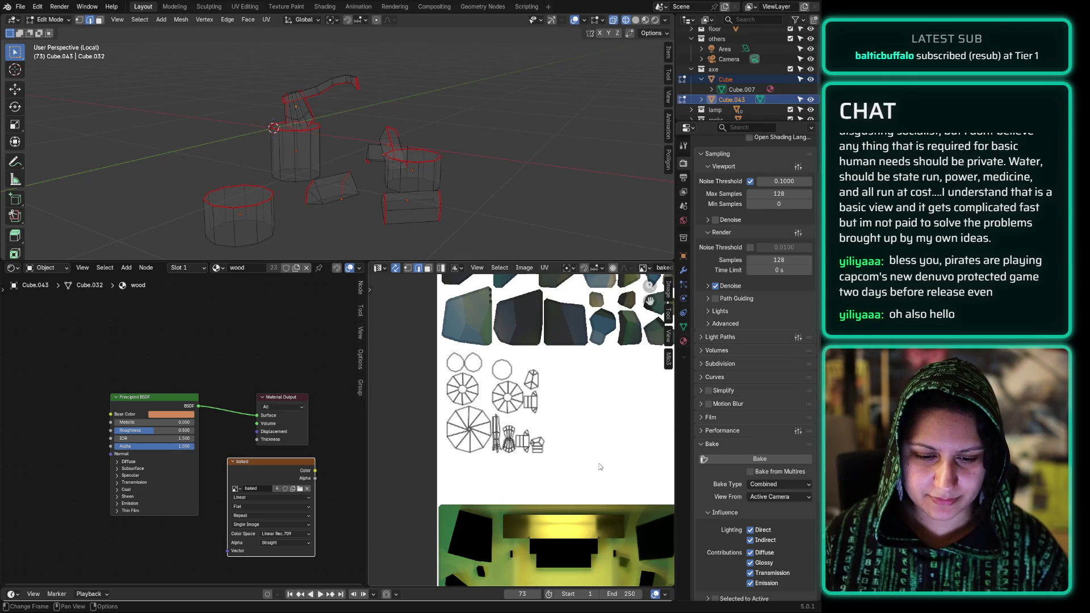
pyautogui.scroll(1, 486, 371)
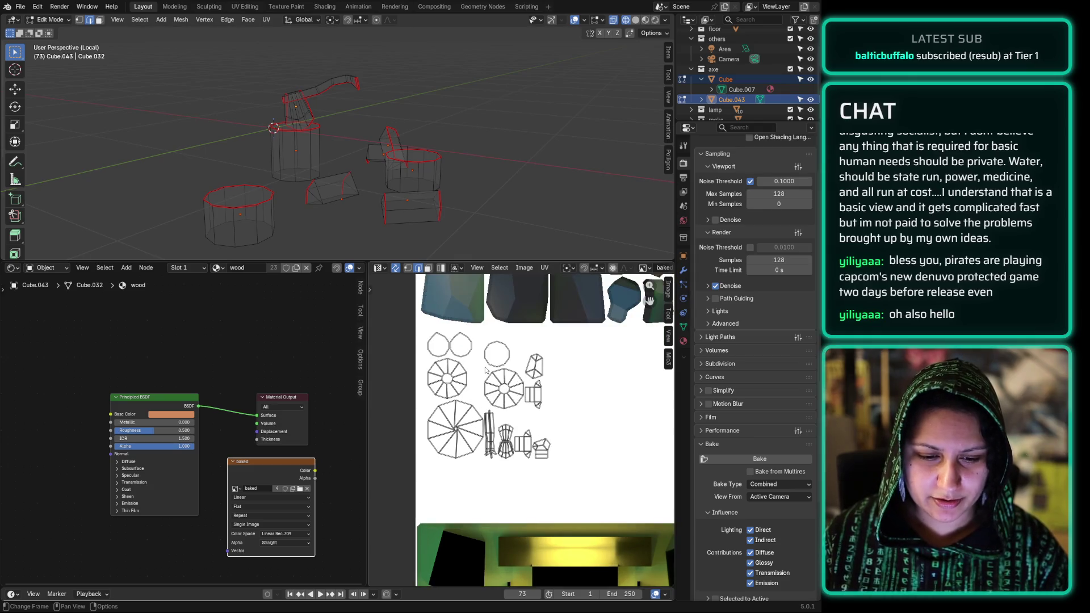
pyautogui.scroll(1, 486, 370)
# Step: Box-select the lower cluster of trunk UV islands
pyautogui.press('b')
pyautogui.moveTo(586, 489); pyautogui.dragTo(405, 309)
pyautogui.click(545, 402)
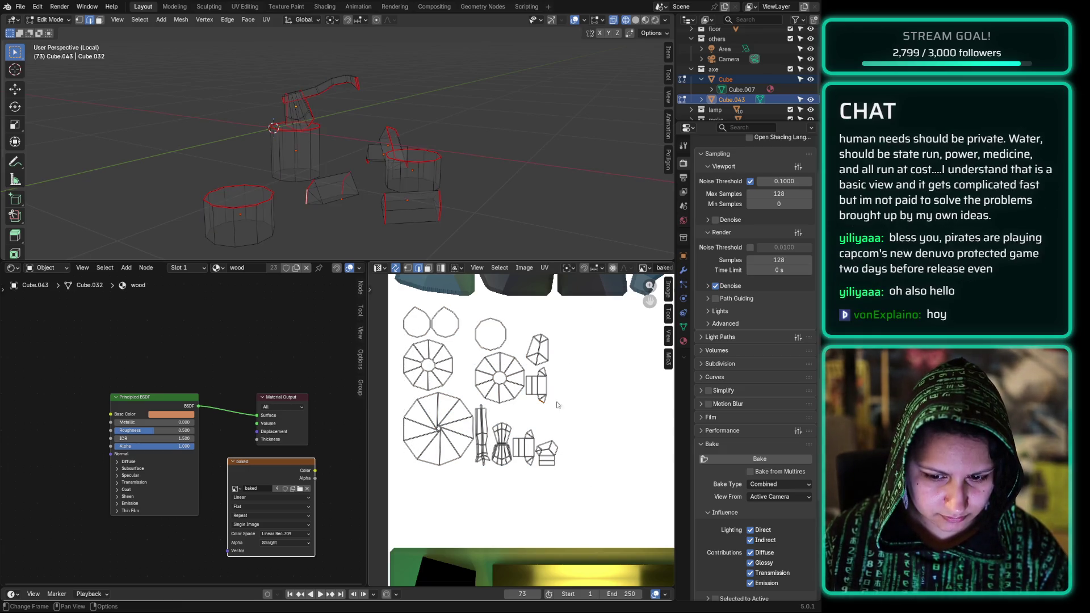
pyautogui.press('b')
pyautogui.moveTo(599, 487); pyautogui.dragTo(387, 340)
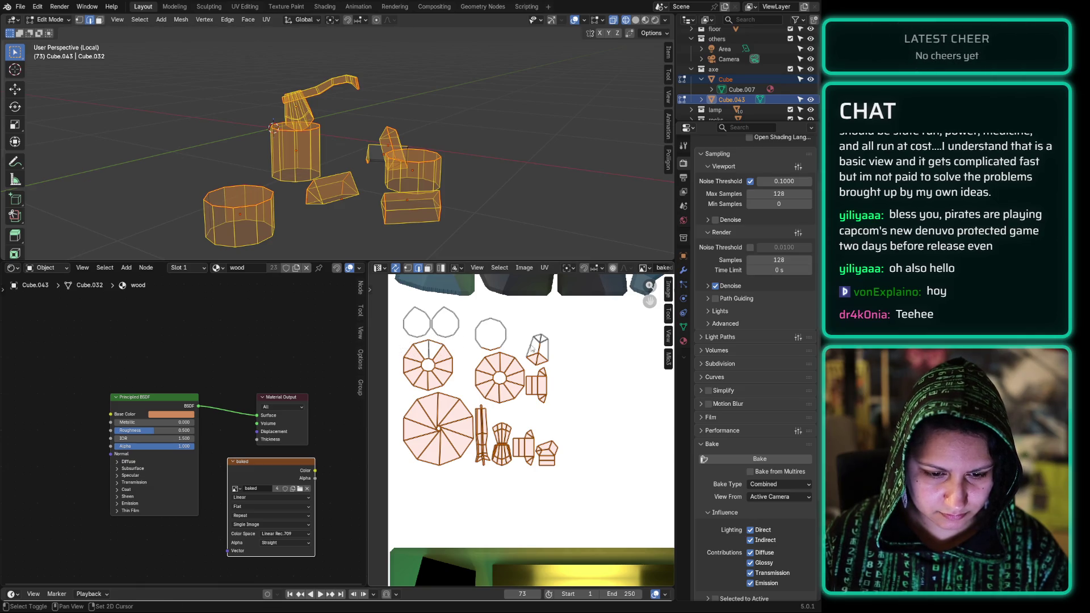
# Step: Move the small island and the upper-right octagon island lower down the image
pyautogui.moveTo(546, 352); pyautogui.dragTo(503, 328)
pyautogui.keyDown('shift'); pyautogui.click(491, 335); pyautogui.keyUp('shift')
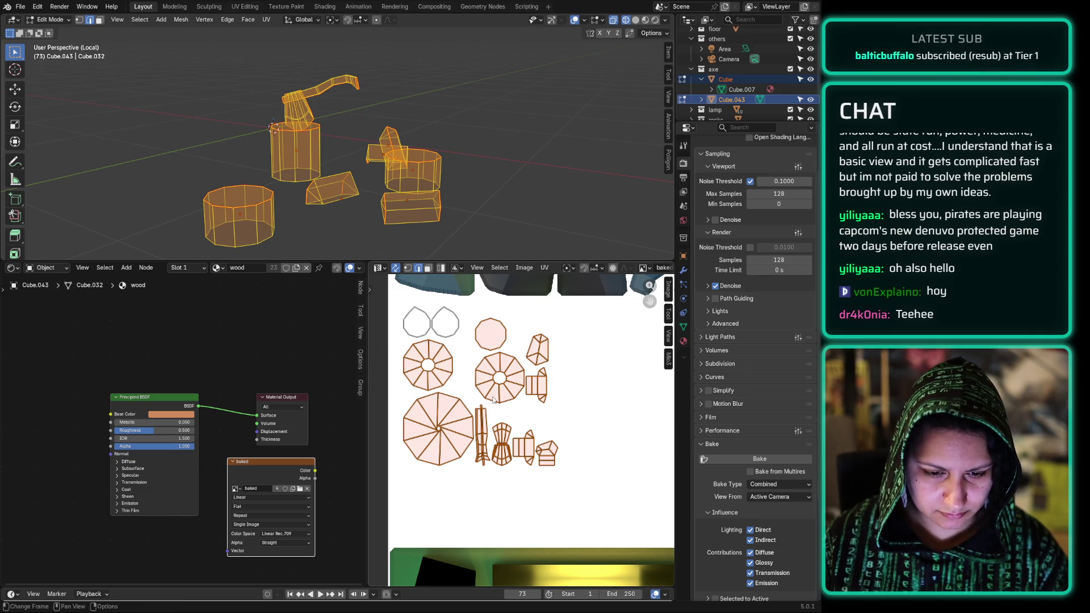
pyautogui.press('g')
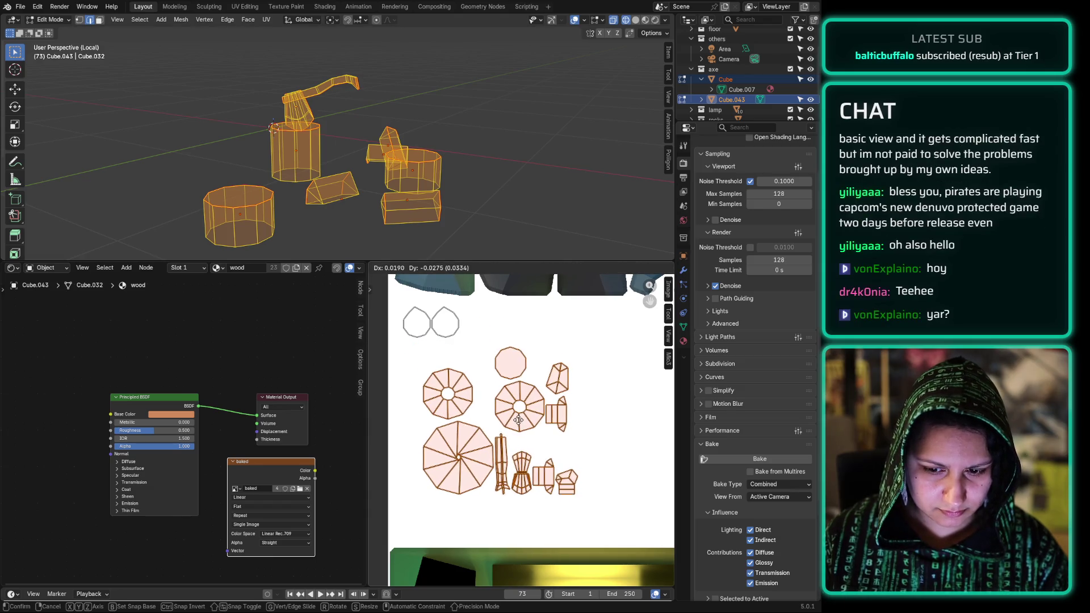
pyautogui.click(509, 452)
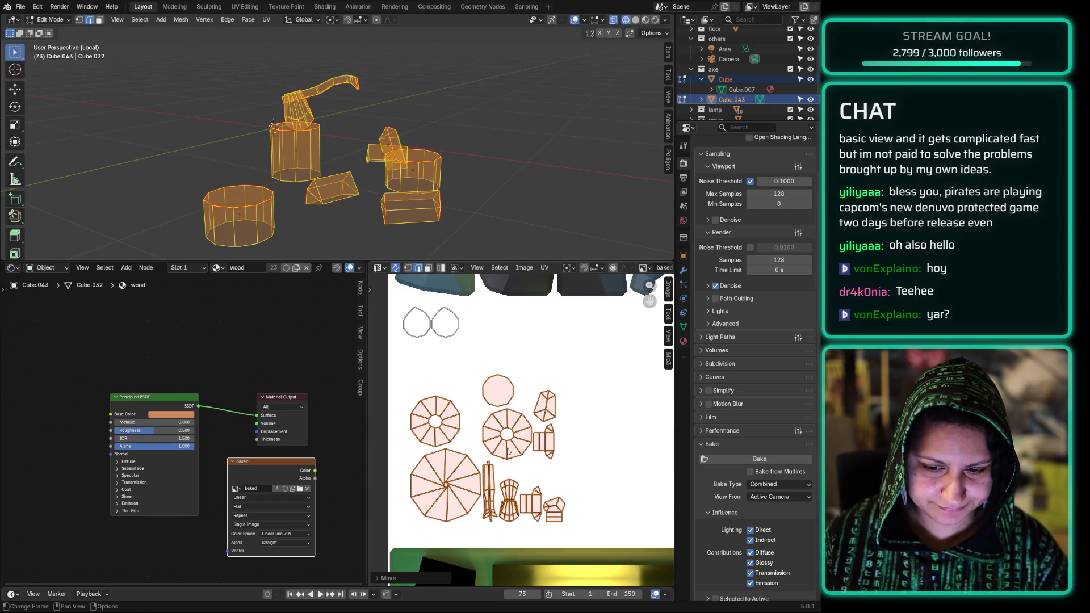
pyautogui.hotkey('alt', 'a')
# Step: Reposition the top octagon islands, shifting one right and nudging the left one apart
pyautogui.click(465, 335)
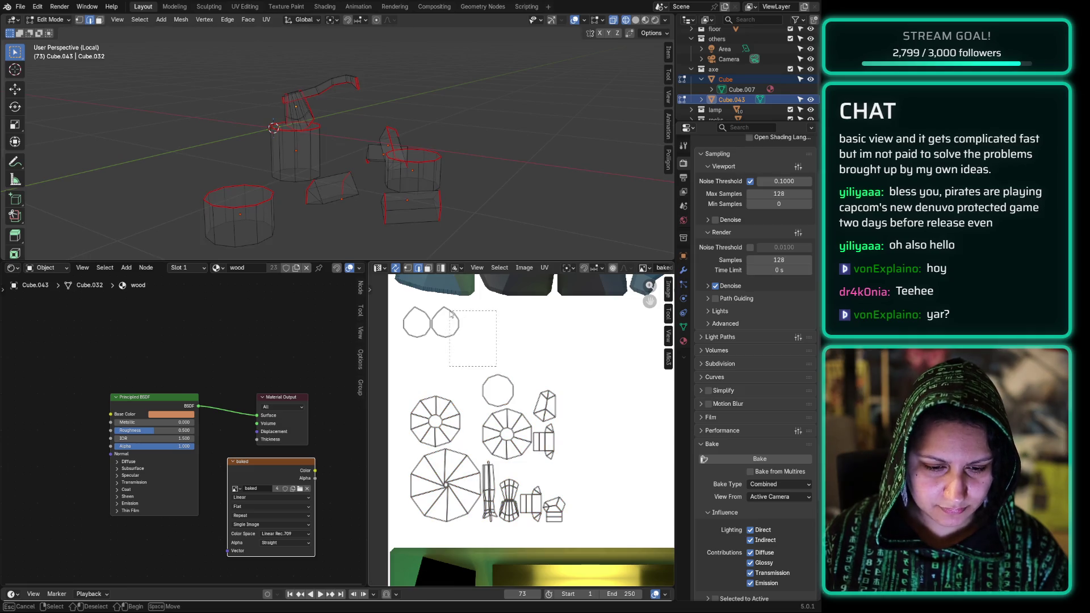
pyautogui.moveTo(479, 350); pyautogui.dragTo(432, 306)
pyautogui.press('g')
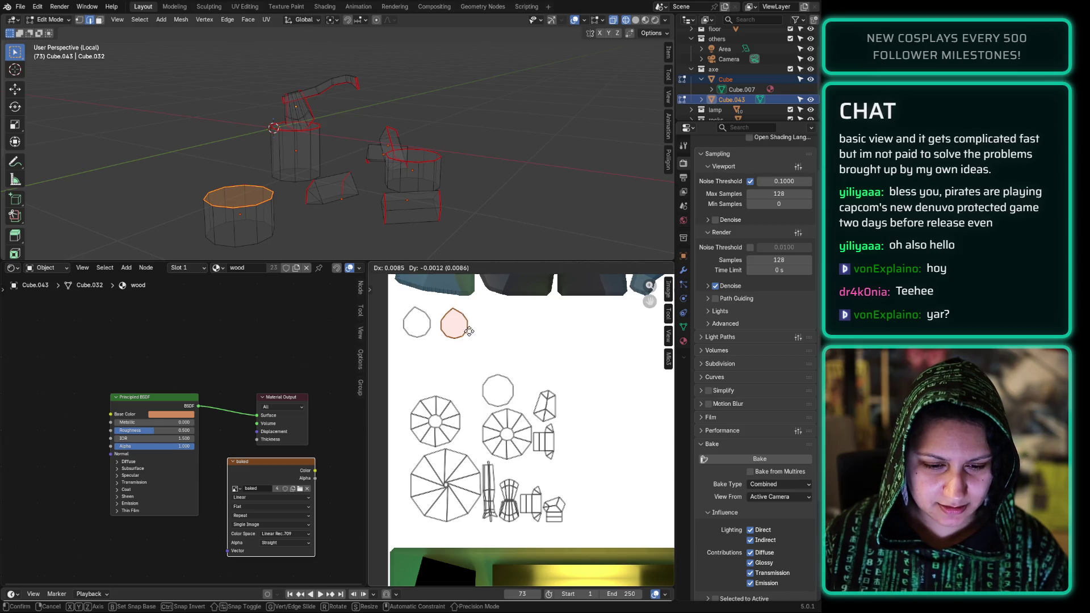
pyautogui.click(470, 345)
pyautogui.moveTo(393, 305); pyautogui.dragTo(434, 347)
pyautogui.press('g')
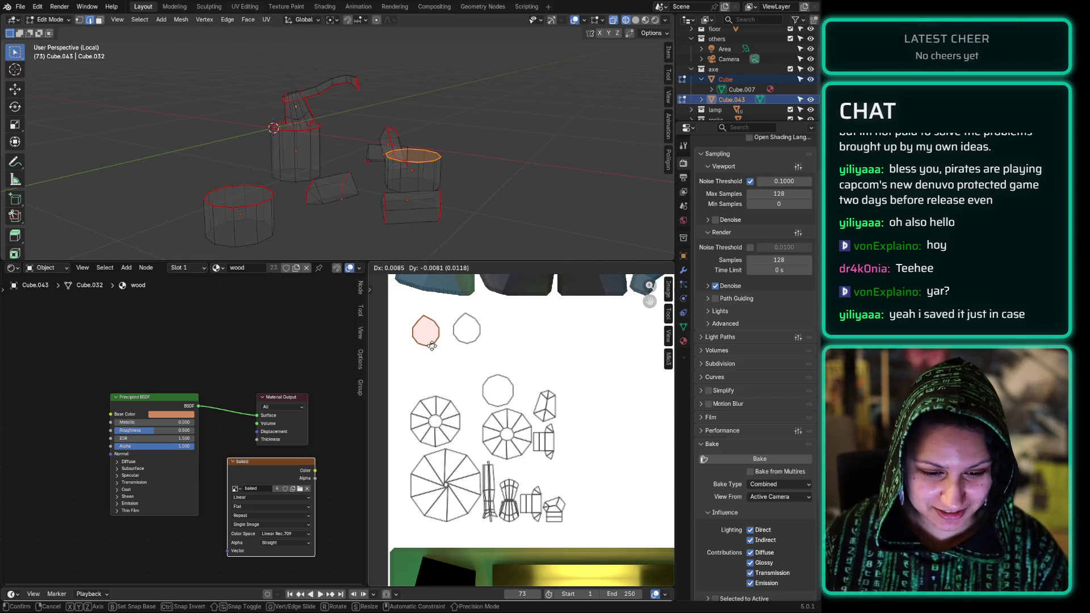
pyautogui.click(430, 343)
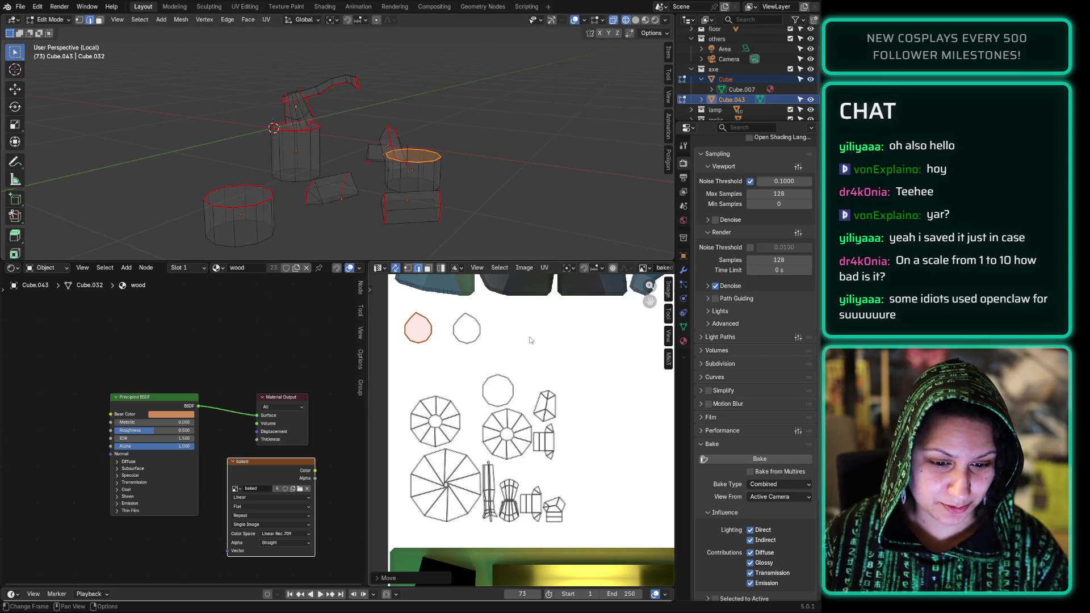
pyautogui.moveTo(453, 307)
pyautogui.mouseDown()
pyautogui.moveTo(484, 348)
pyautogui.moveTo(503, 346)
pyautogui.mouseUp()
pyautogui.moveTo(421, 317); pyautogui.dragTo(431, 351)
pyautogui.press('g')
pyautogui.click(434, 355)
# Step: Move the 12-segment fan island up-left near the octagons and relocate the small octagon island
pyautogui.moveTo(407, 389); pyautogui.dragTo(462, 442)
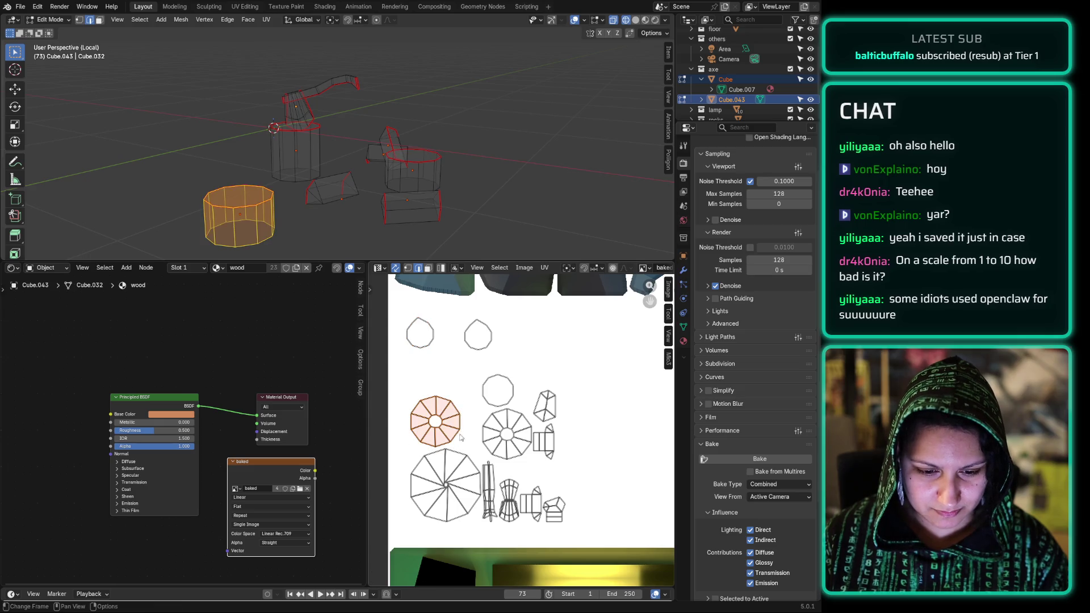
pyautogui.press('g')
pyautogui.click(444, 397)
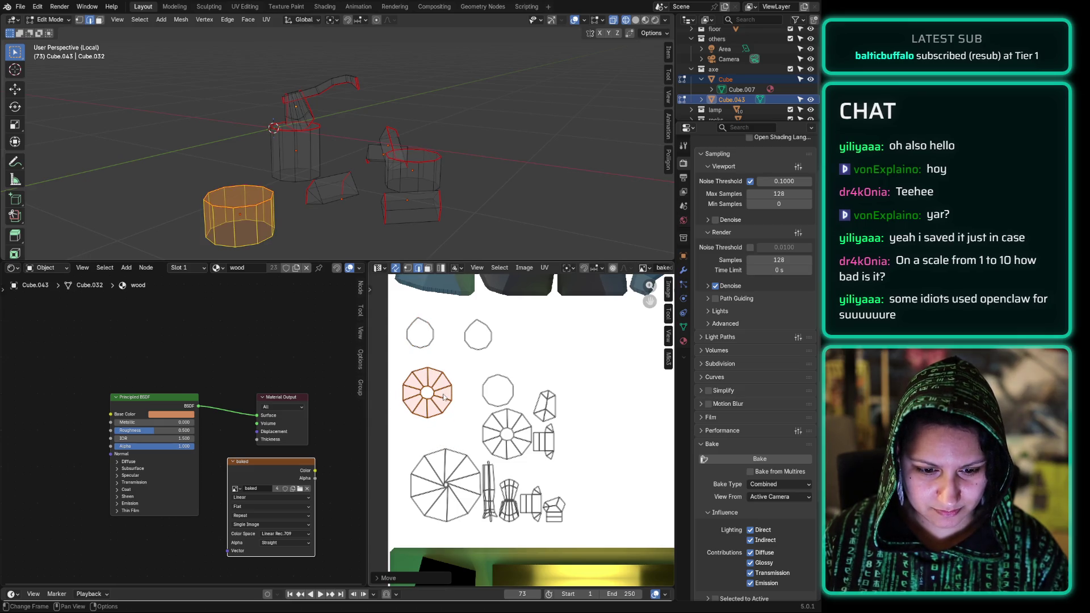
pyautogui.moveTo(516, 357); pyautogui.dragTo(474, 410)
pyautogui.press('g')
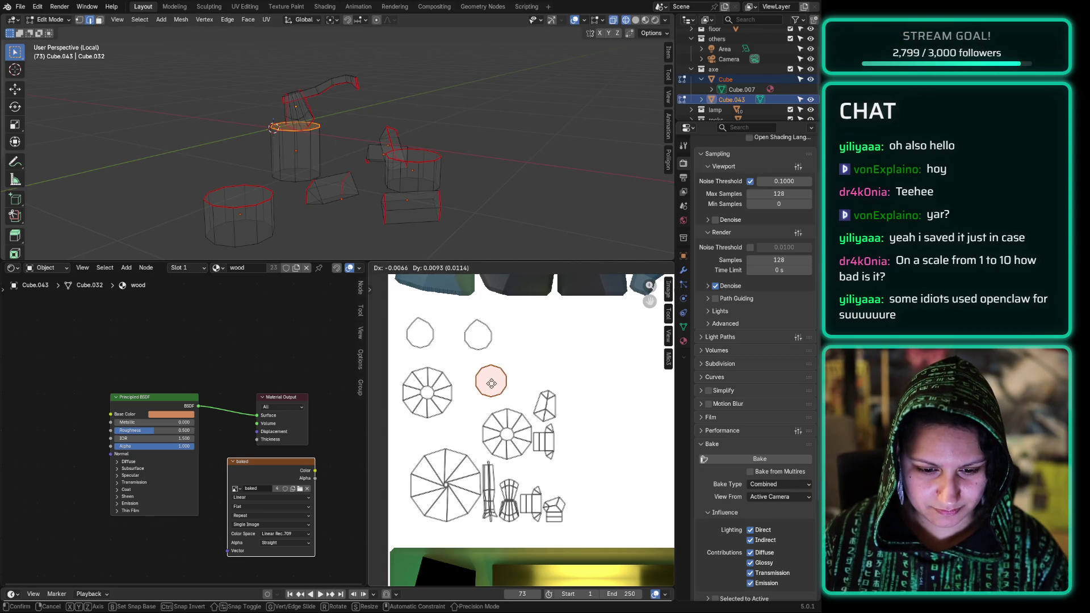
pyautogui.click(491, 384)
# Step: Move two small UV islands up into empty space near the top
pyautogui.moveTo(540, 364)
pyautogui.mouseDown()
pyautogui.moveTo(562, 407)
pyautogui.moveTo(535, 419)
pyautogui.moveTo(549, 425)
pyautogui.mouseUp()
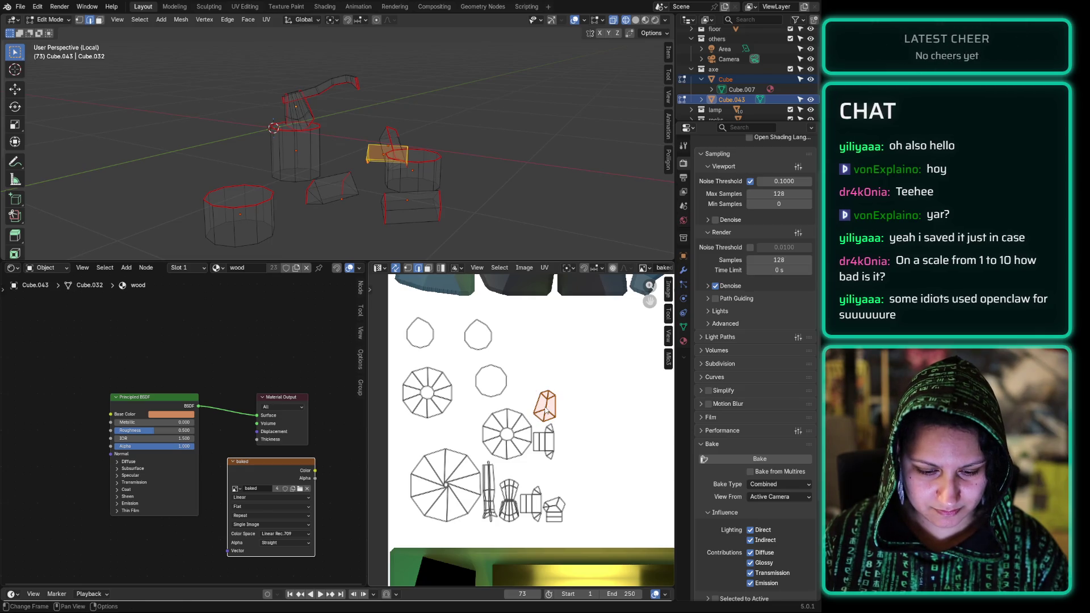
pyautogui.press('g')
pyautogui.click(535, 335)
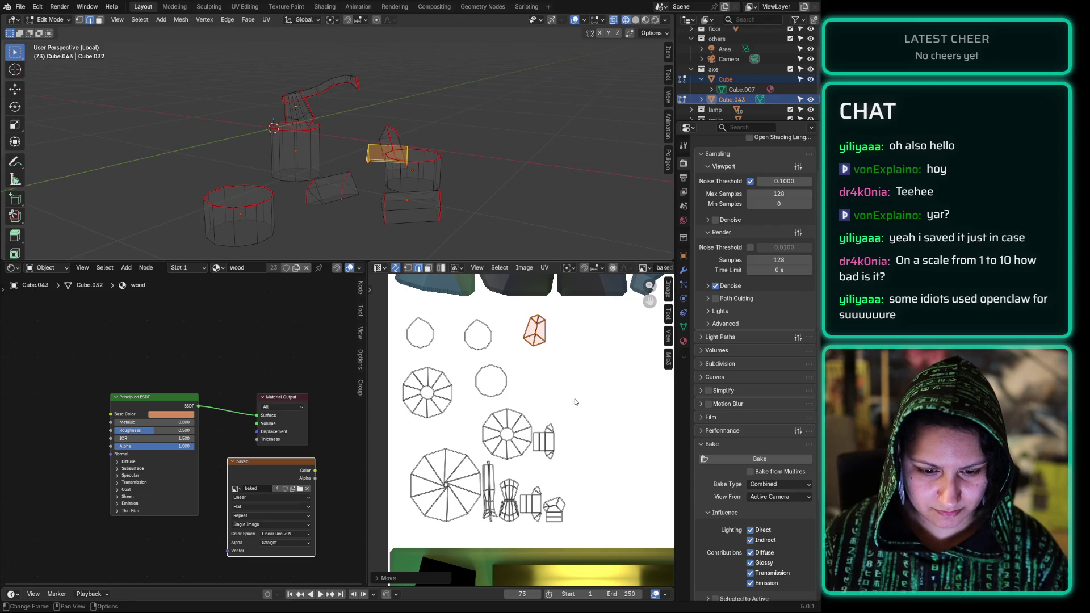
pyautogui.click(534, 467)
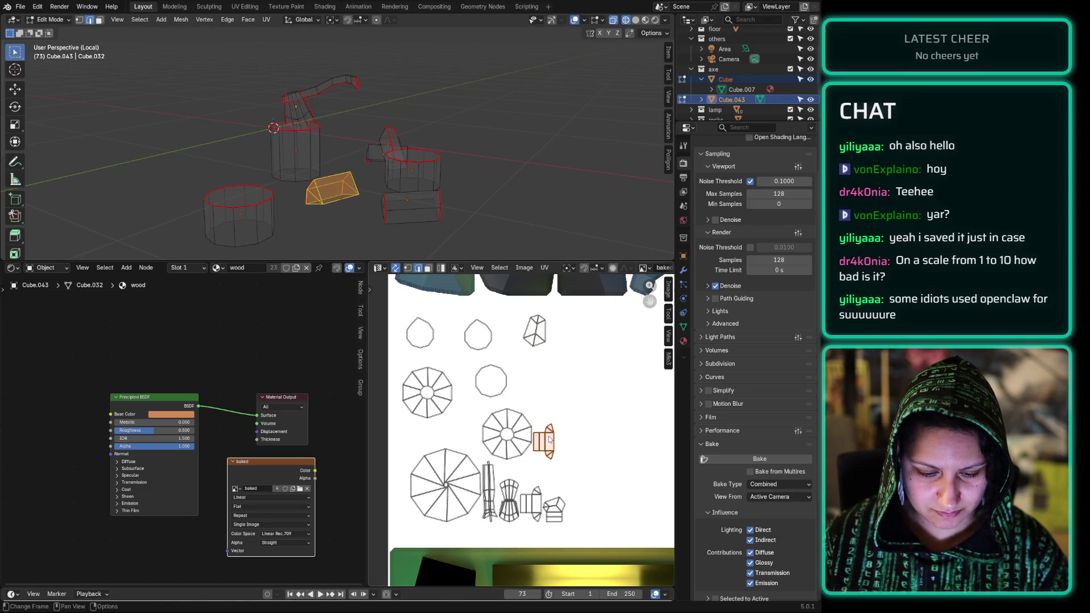
pyautogui.press('g')
pyautogui.click(539, 373)
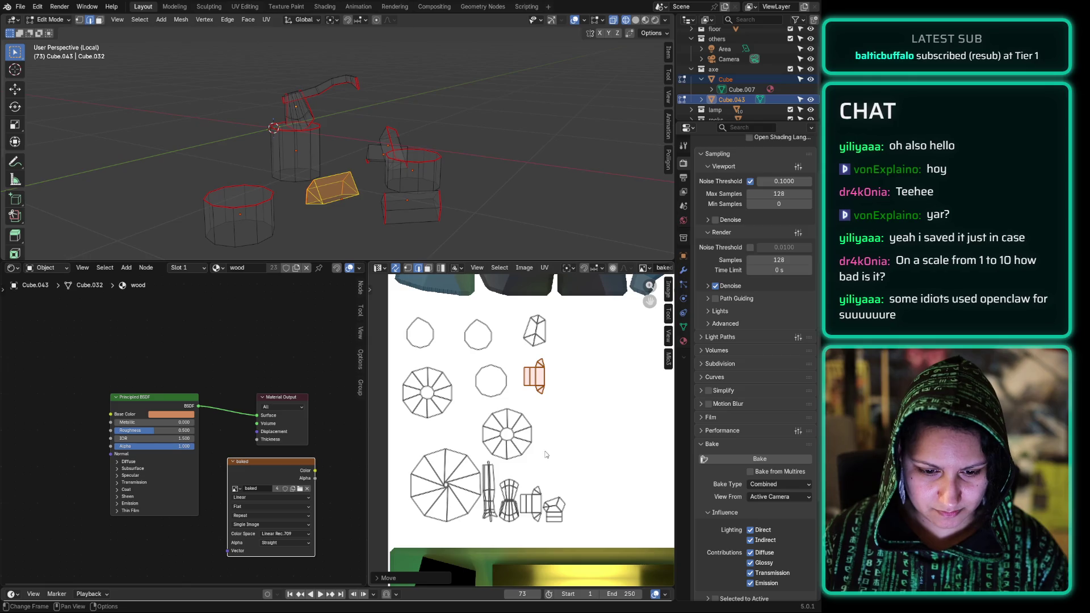
# Step: Nudge the whole octagon island up and to the right
pyautogui.click(476, 414)
pyautogui.moveTo(479, 414)
pyautogui.mouseDown()
pyautogui.moveTo(547, 471)
pyautogui.moveTo(529, 449)
pyautogui.mouseUp()
pyautogui.click(528, 413)
pyautogui.moveTo(547, 404)
pyautogui.mouseDown()
pyautogui.moveTo(496, 459)
pyautogui.moveTo(482, 458)
pyautogui.mouseUp()
pyautogui.press('g')
pyautogui.click(495, 452)
# Step: Shift the bottom cluster and the bottom-right group of islands further right
pyautogui.moveTo(579, 533)
pyautogui.mouseDown()
pyautogui.moveTo(503, 496)
pyautogui.moveTo(483, 459)
pyautogui.mouseUp()
pyautogui.press('g')
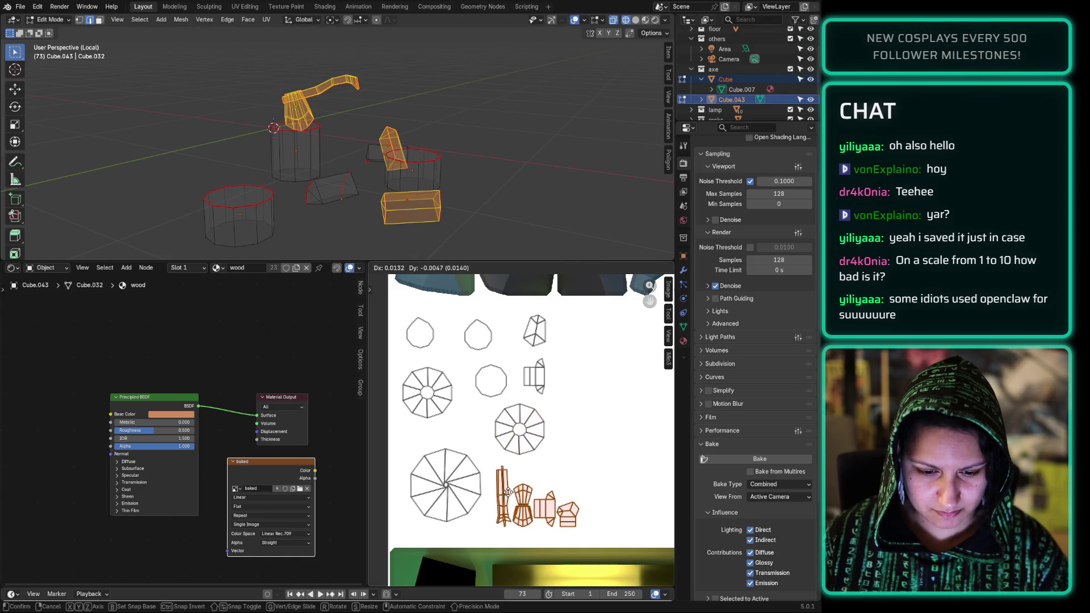
pyautogui.click(507, 492)
pyautogui.click(569, 484)
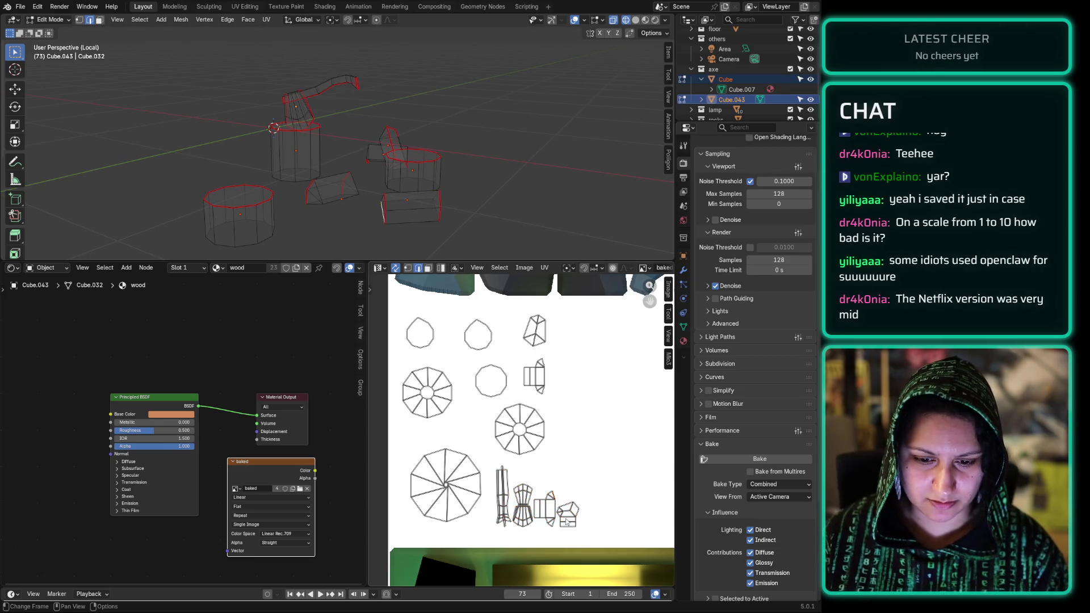
pyautogui.moveTo(588, 531)
pyautogui.mouseDown()
pyautogui.moveTo(504, 482)
pyautogui.moveTo(516, 481)
pyautogui.mouseUp()
pyautogui.press('g')
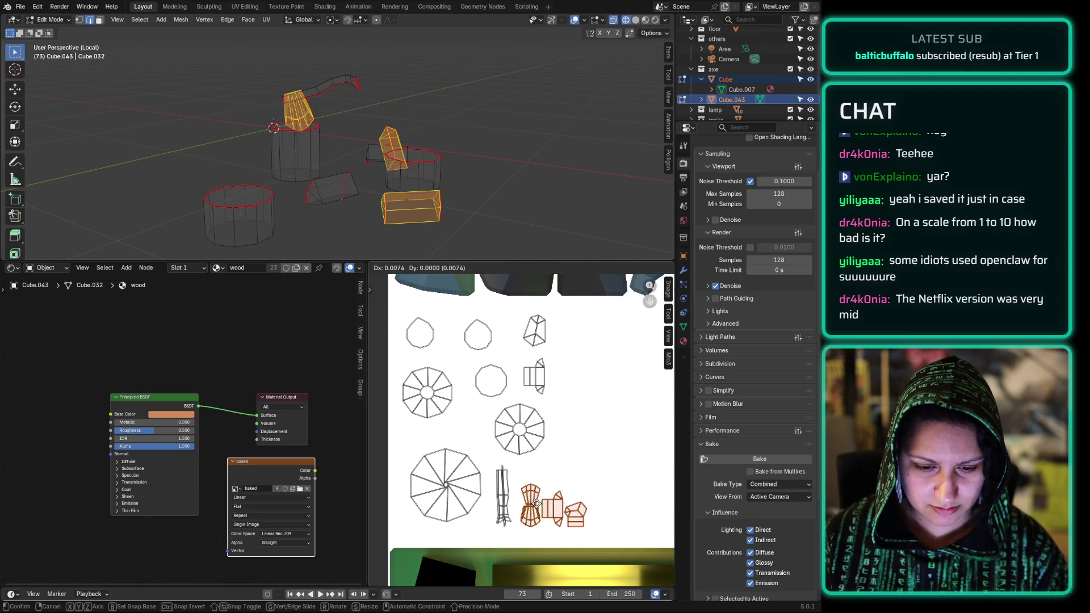
pyautogui.click(545, 519)
pyautogui.click(548, 521)
# Step: Move the linked box and wedge islands to the right
pyautogui.moveTo(612, 499); pyautogui.dragTo(596, 453)
pyautogui.moveTo(587, 514); pyautogui.dragTo(559, 528)
pyautogui.click(591, 480)
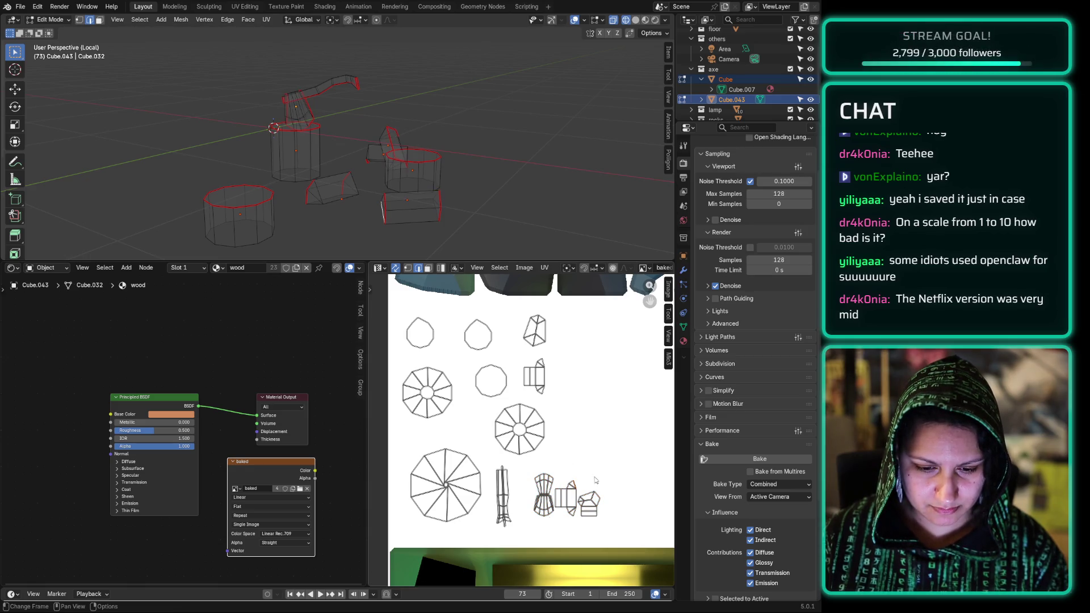
pyautogui.hotkey('ctrl', 'l')
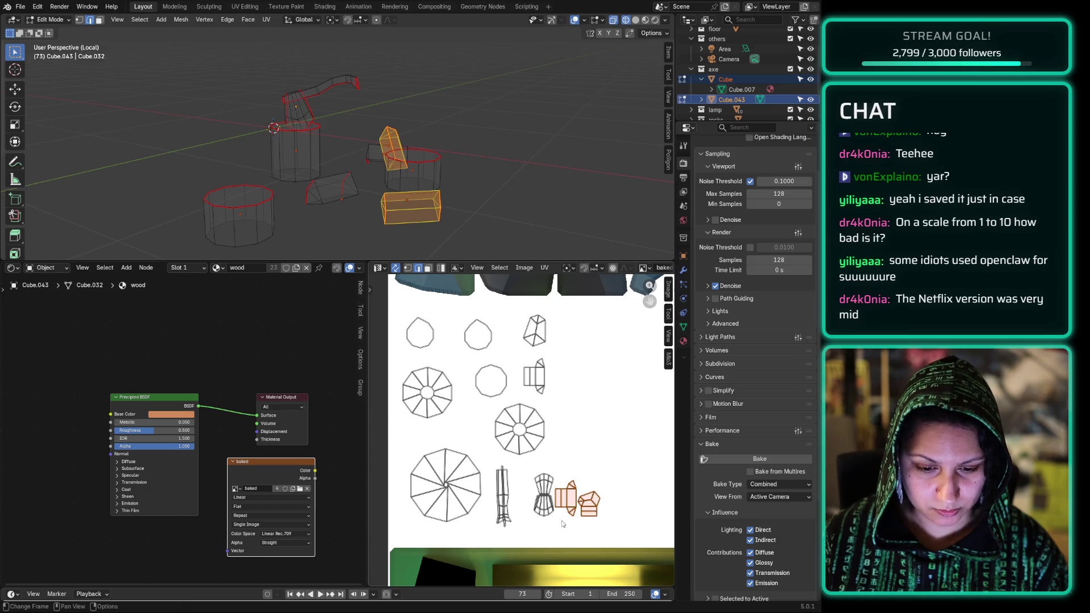
pyautogui.press('g')
pyautogui.click(580, 527)
# Step: Place the wedge island up and left into the empty area
pyautogui.click(635, 498)
pyautogui.moveTo(635, 495); pyautogui.dragTo(599, 526)
pyautogui.click(606, 515)
pyautogui.moveTo(635, 471); pyautogui.dragTo(598, 522)
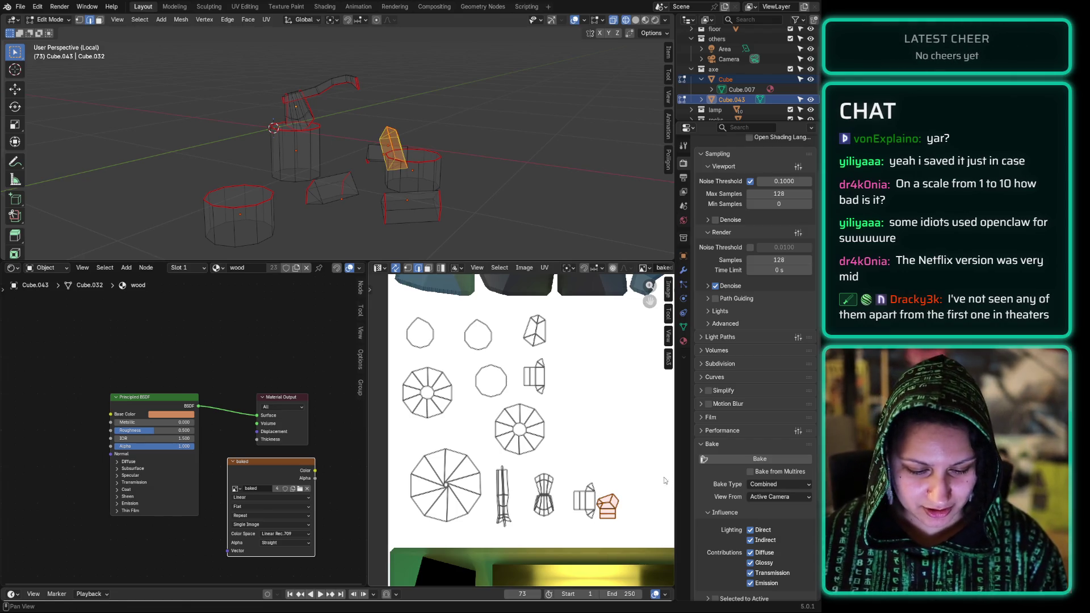
pyautogui.press('g')
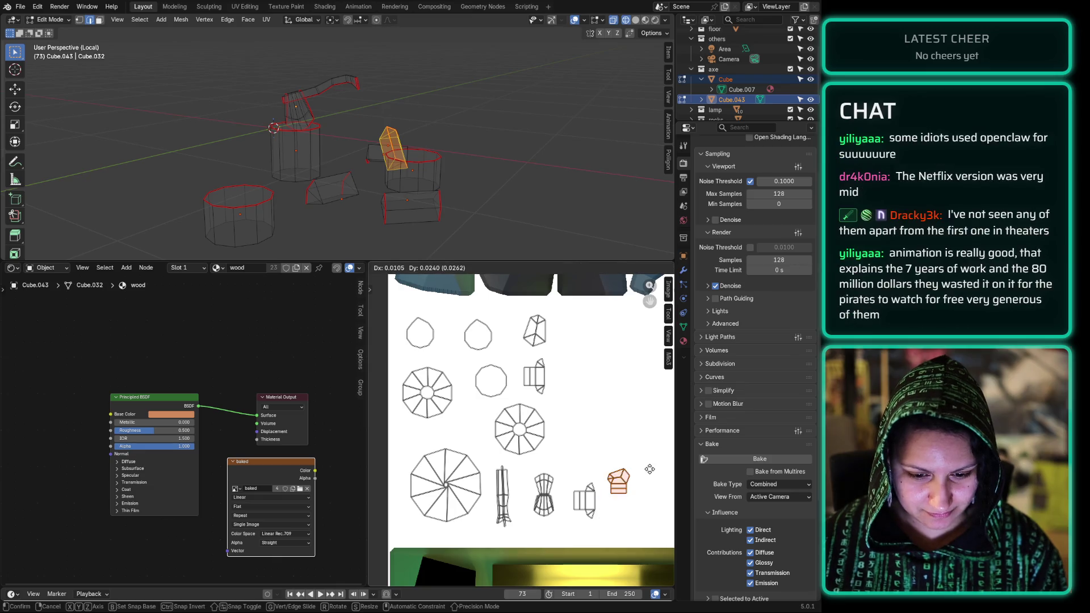
pyautogui.click(608, 438)
# Step: Reposition the thin axe handle island and clear the selection
pyautogui.click(507, 493)
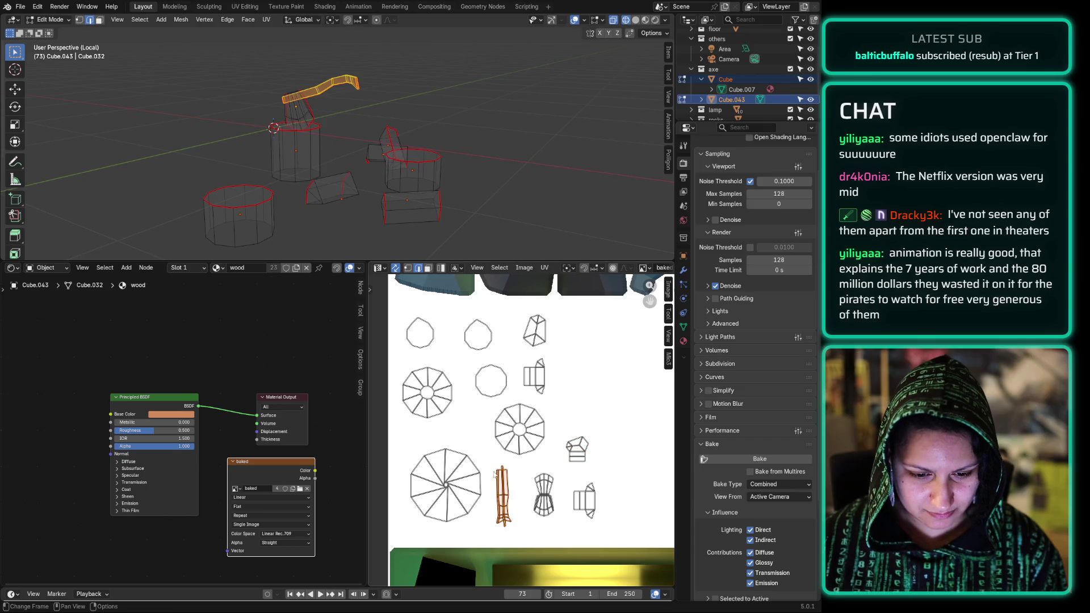
pyautogui.press('g')
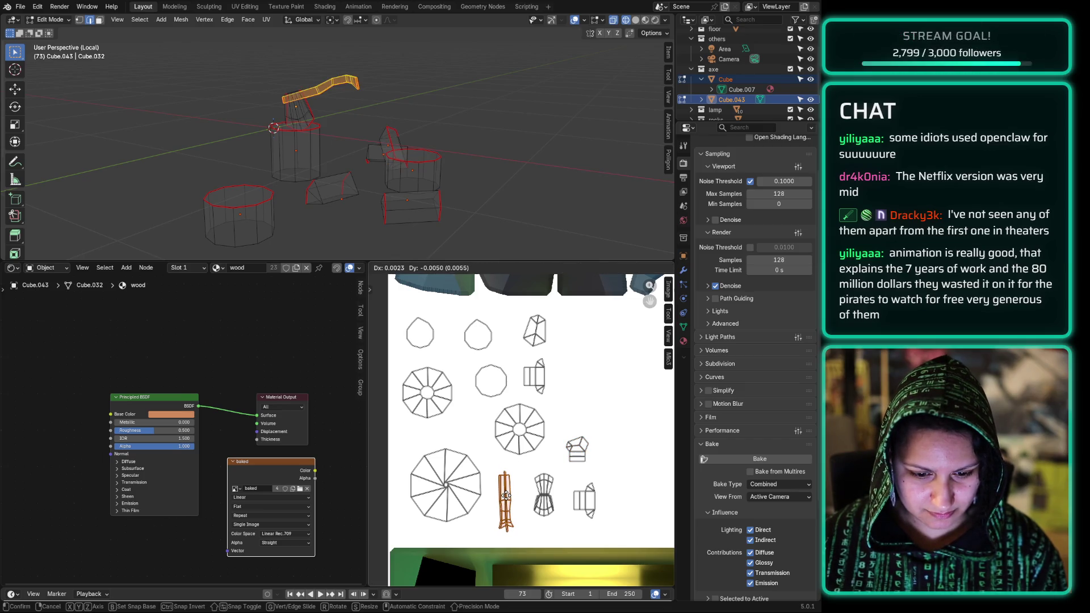
pyautogui.click(508, 495)
pyautogui.click(574, 390)
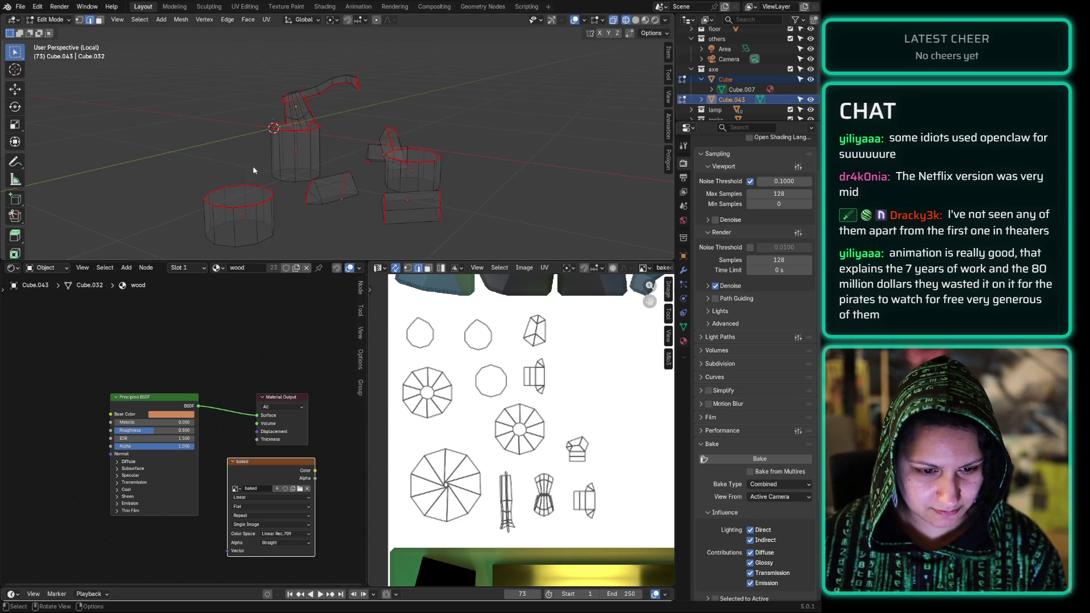
# Step: Return to Object Mode and select the wedge, two cylinders, axe head Cube and handle Cube.043
pyautogui.press('Tab')
pyautogui.click(319, 193)
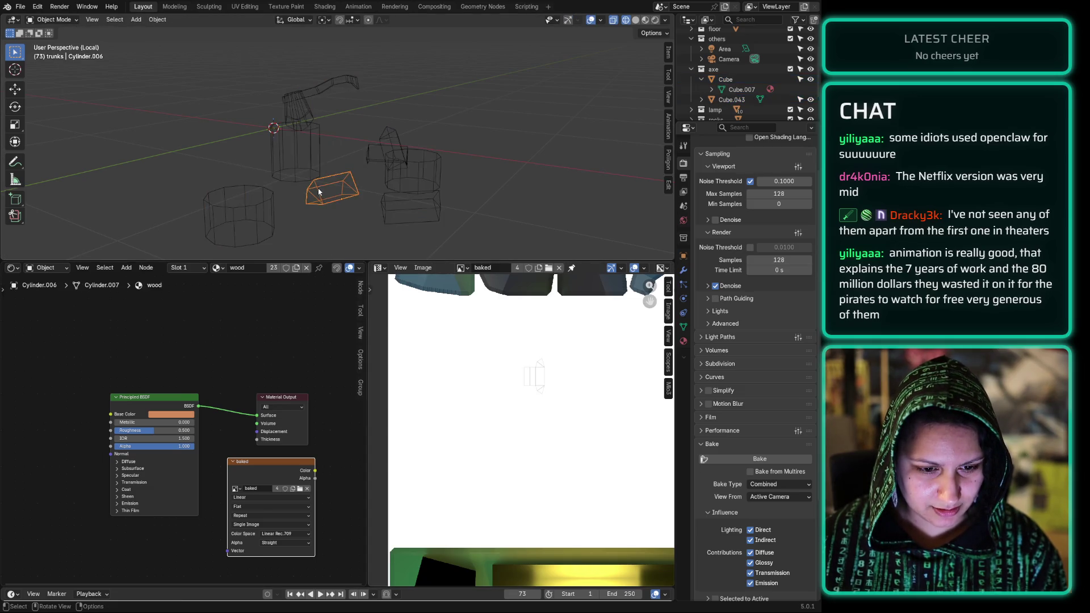
pyautogui.click(271, 200)
pyautogui.click(289, 156)
pyautogui.click(289, 119)
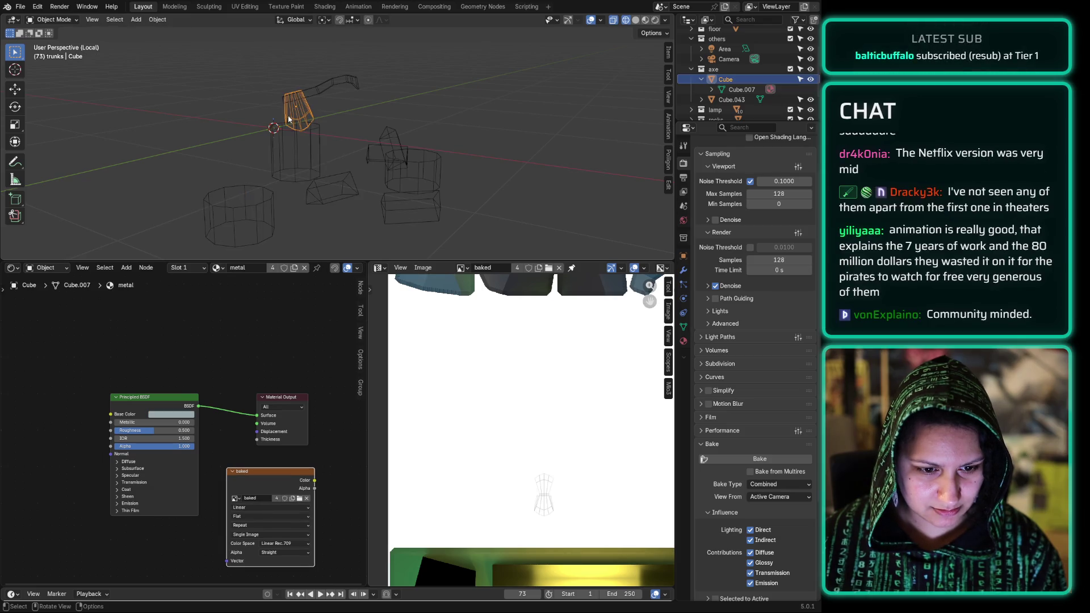
pyautogui.click(324, 89)
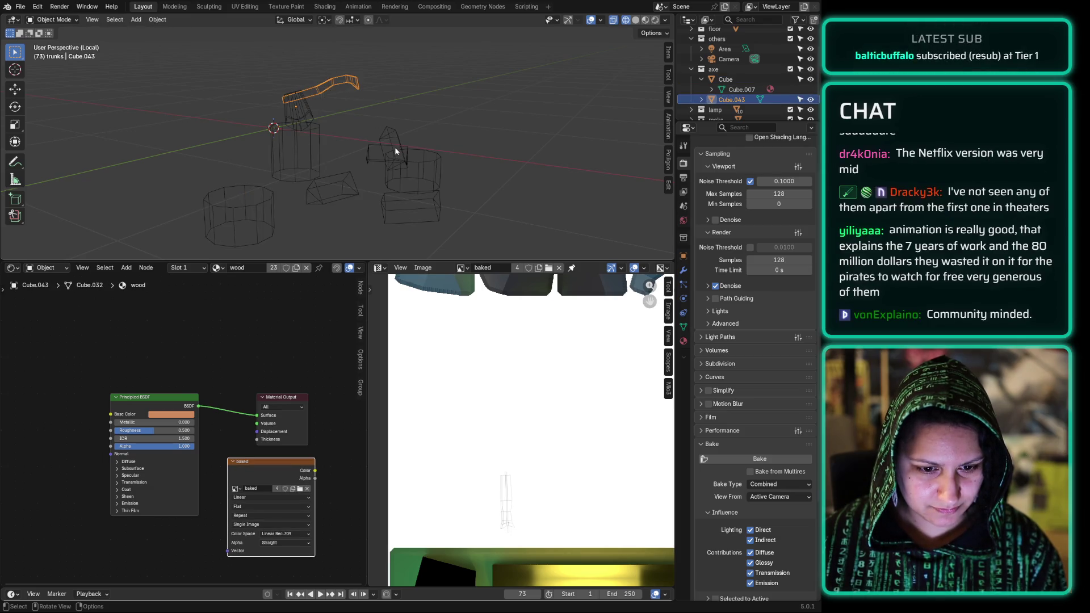
# Step: Box-select every scene object, including Cylinder.003, and start baking them into the 'baked' image
pyautogui.click(396, 152)
pyautogui.click(414, 185)
pyautogui.click(415, 216)
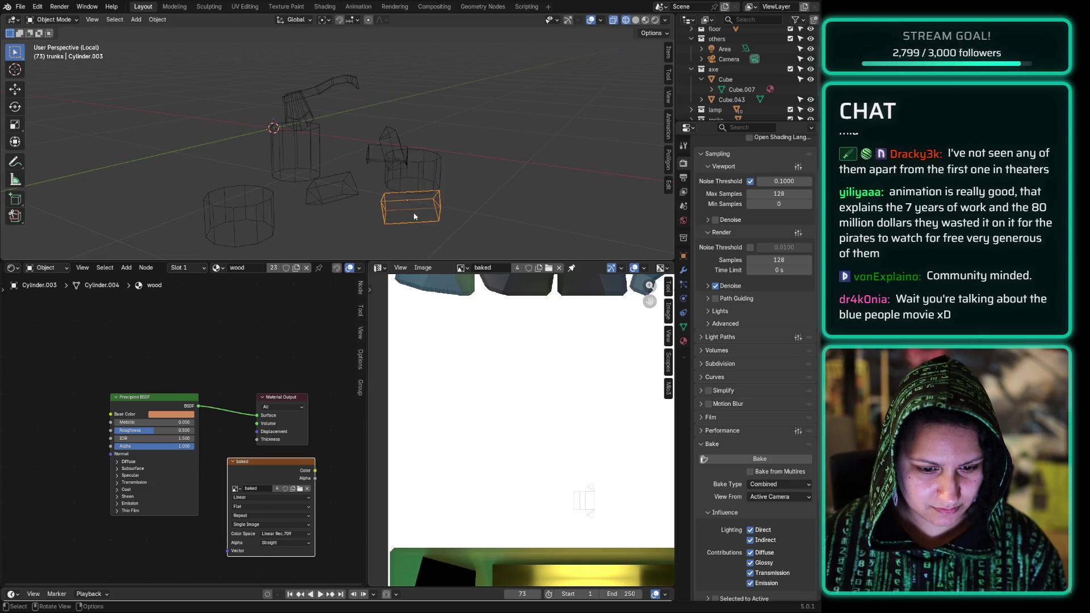
pyautogui.moveTo(471, 254)
pyautogui.mouseDown()
pyautogui.moveTo(65, 84)
pyautogui.moveTo(126, 85)
pyautogui.mouseUp()
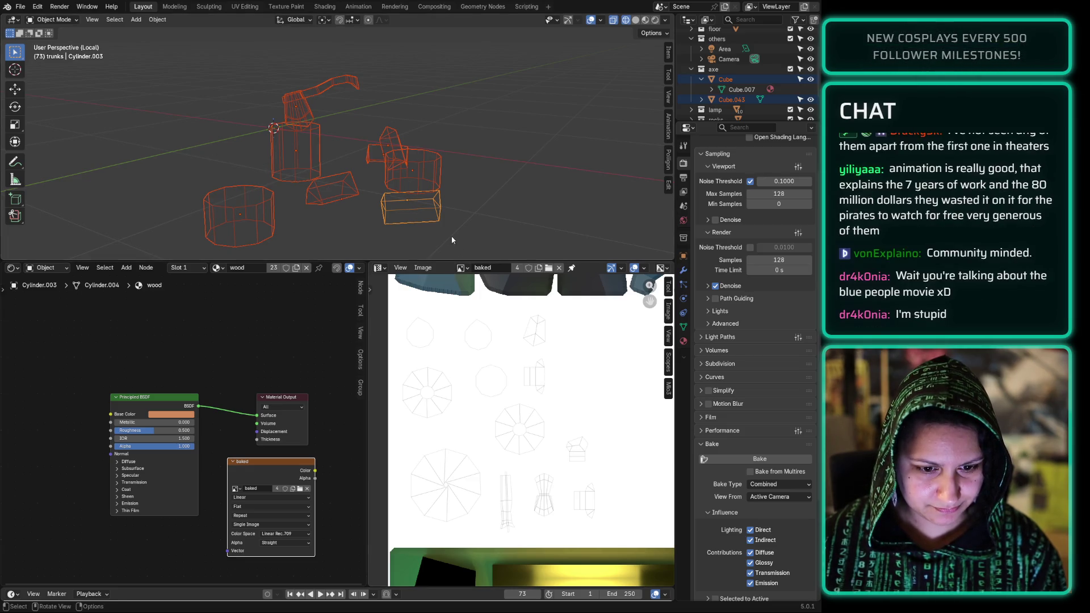
pyautogui.click(744, 464)
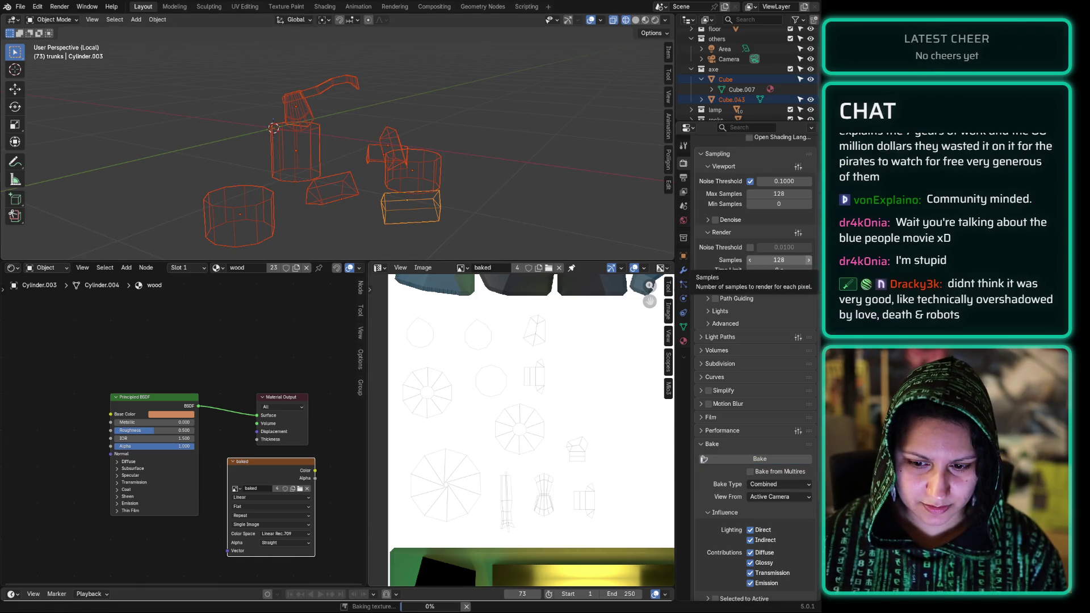
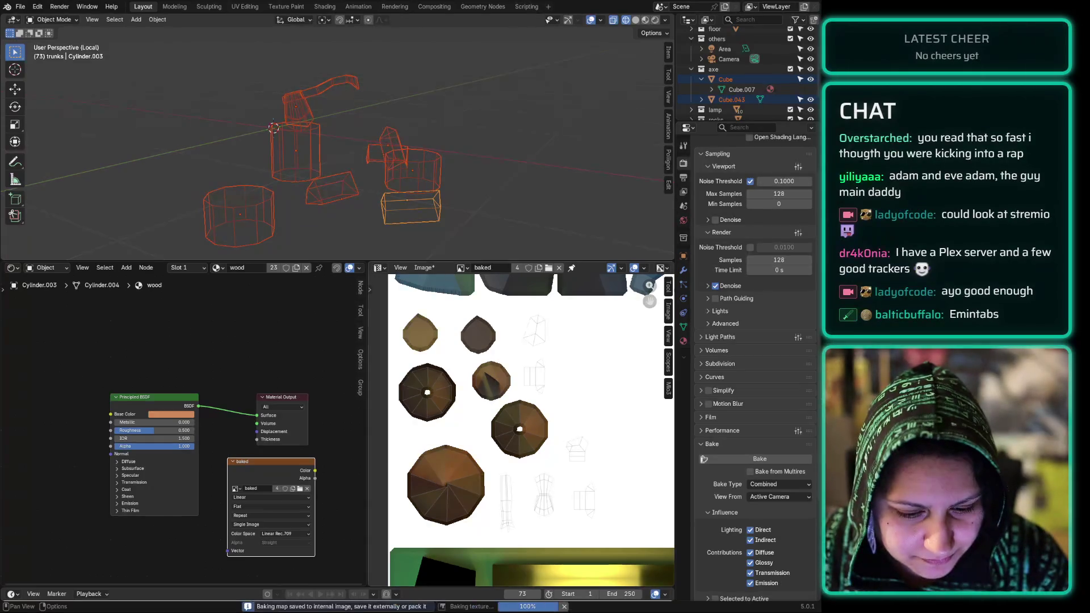
# Step: Run a Combined bake of the prop into the 'baked' image, filling trunk and stump islands
pyautogui.scroll(-1, 509, 406)
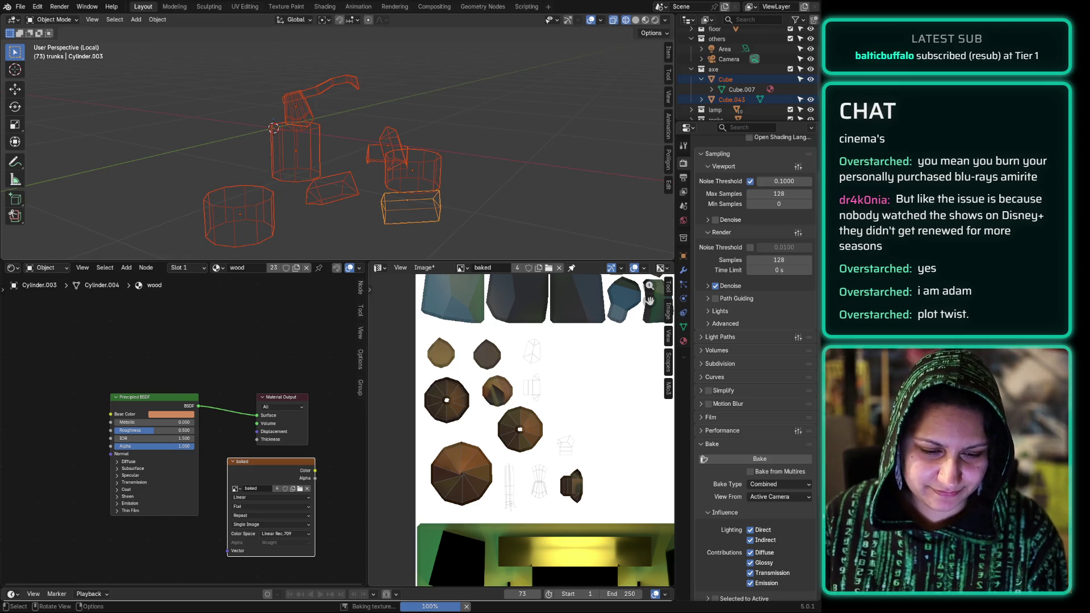
# Step: Run another Combined bake into the 'baked' atlas to fill the small island by the upper pieces
pyautogui.moveTo(341, 142); pyautogui.dragTo(323, 139, button='middle')
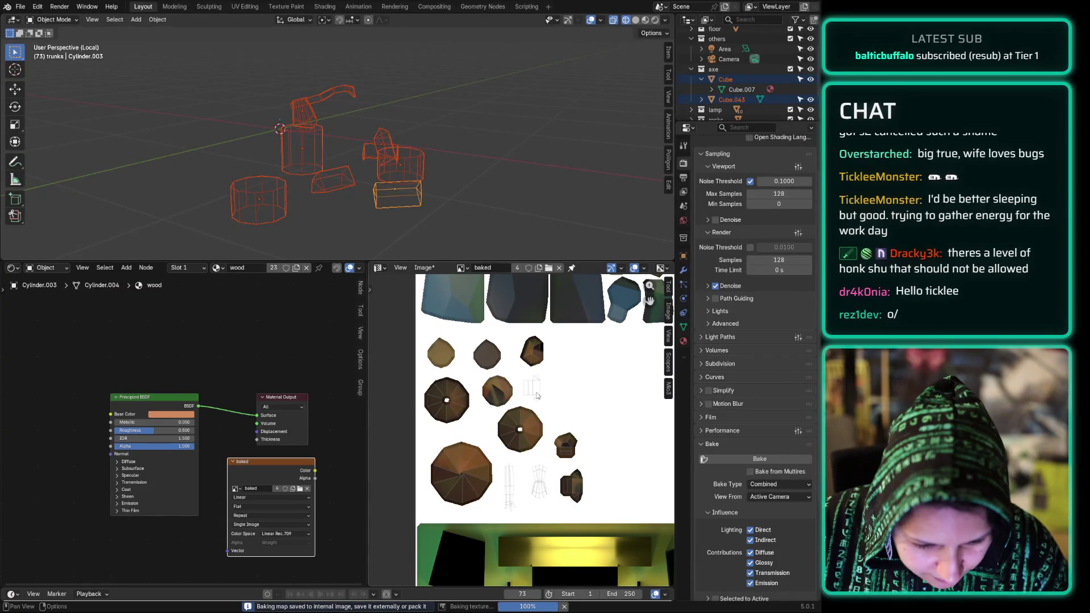
# Step: Combined-bake the next prop into the 'baked' image, adding a shaded island at middle right
pyautogui.scroll(1, 523, 431)
# Step: Bake the next object into the 'baked' atlas, shading the empty middle wireframe island
pyautogui.scroll(-1, 545, 444)
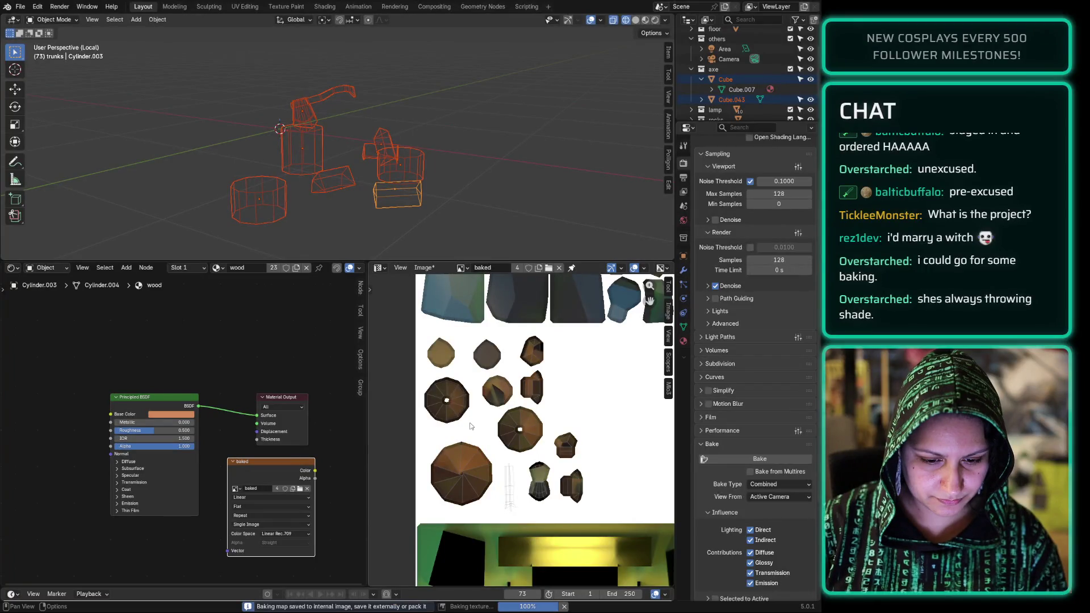
# Step: Bake the selected trunk objects' Combined lighting into the internal 'baked' atlas
pyautogui.scroll(3, 523, 502)
pyautogui.scroll(-1, 517, 500)
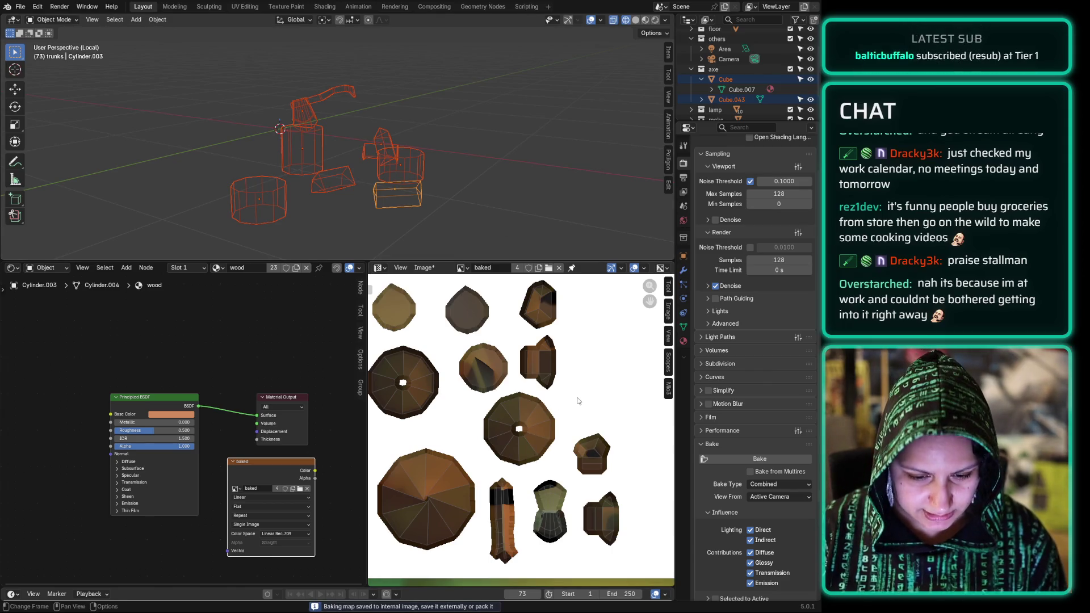
pyautogui.scroll(5, 589, 420)
pyautogui.scroll(-5, 426, 386)
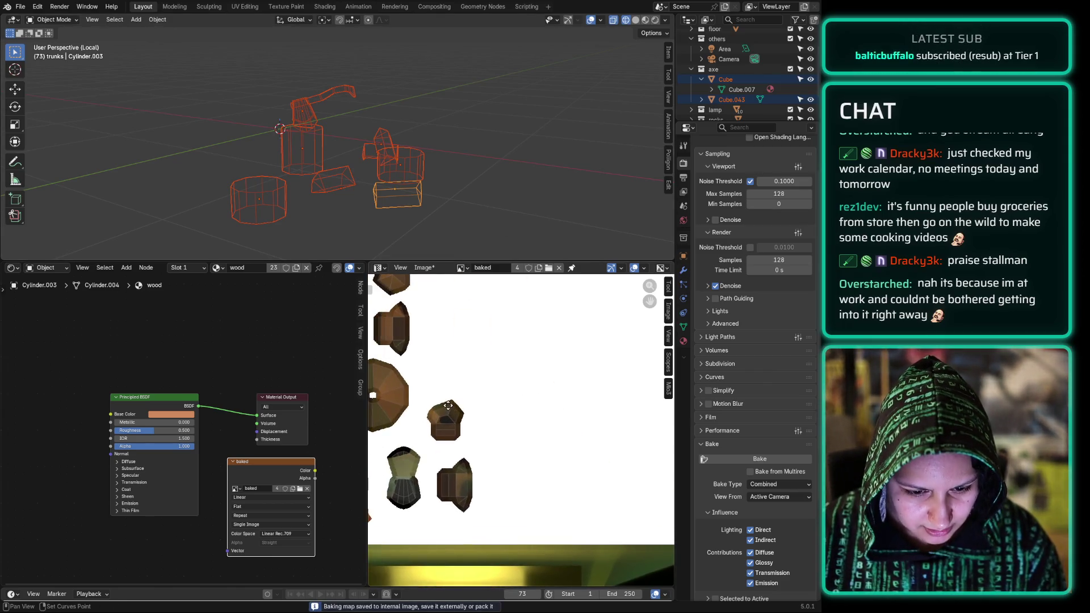
pyautogui.click(430, 268)
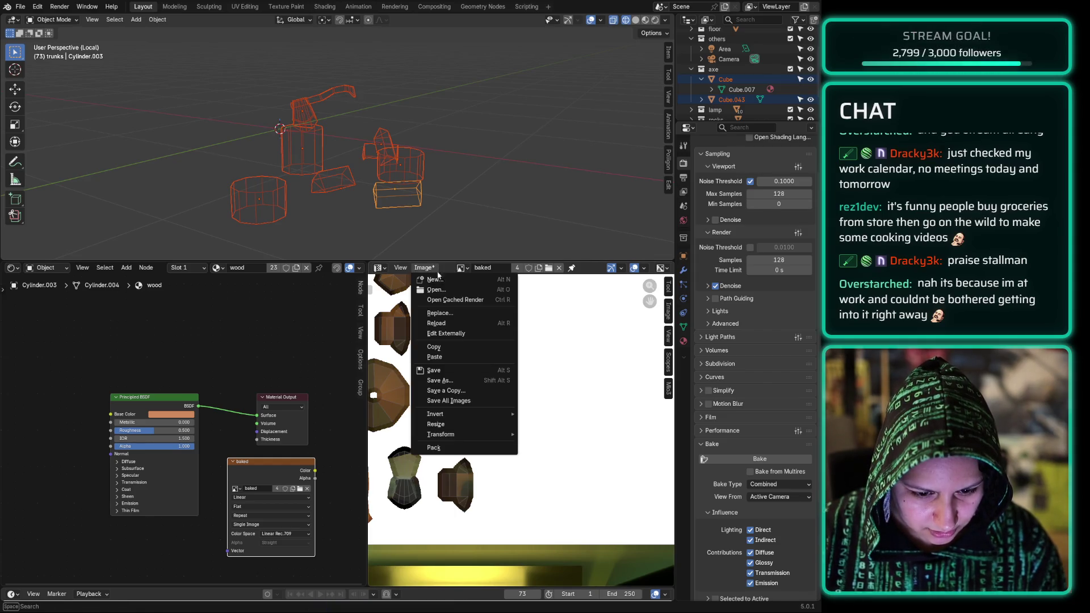
# Step: Save the atlas as baked.hdr, deselect the trunk props and exit Local View
pyautogui.click(450, 373)
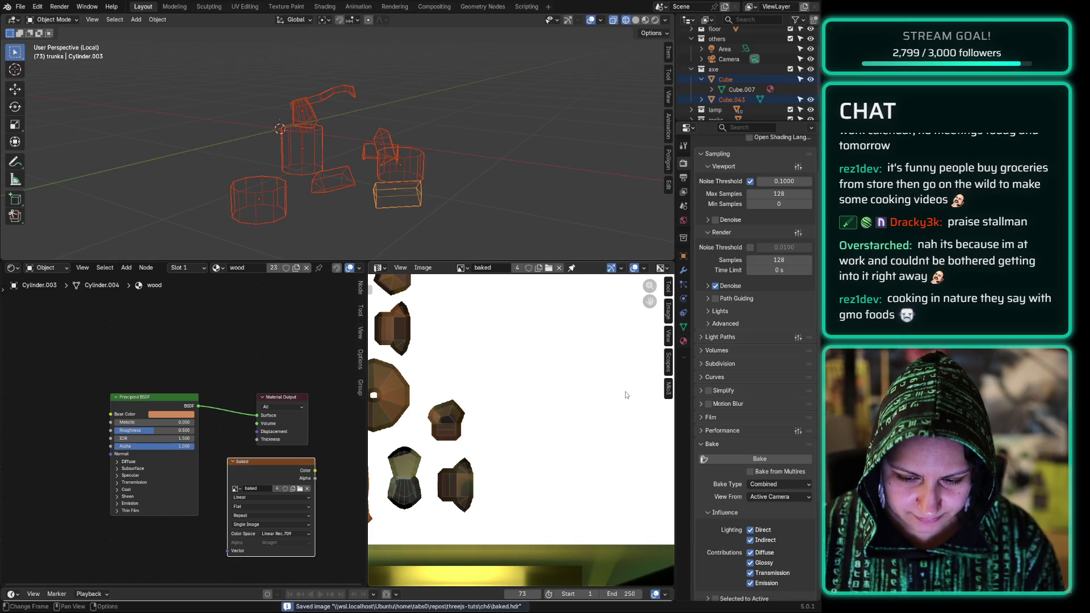
pyautogui.scroll(-3, 622, 435)
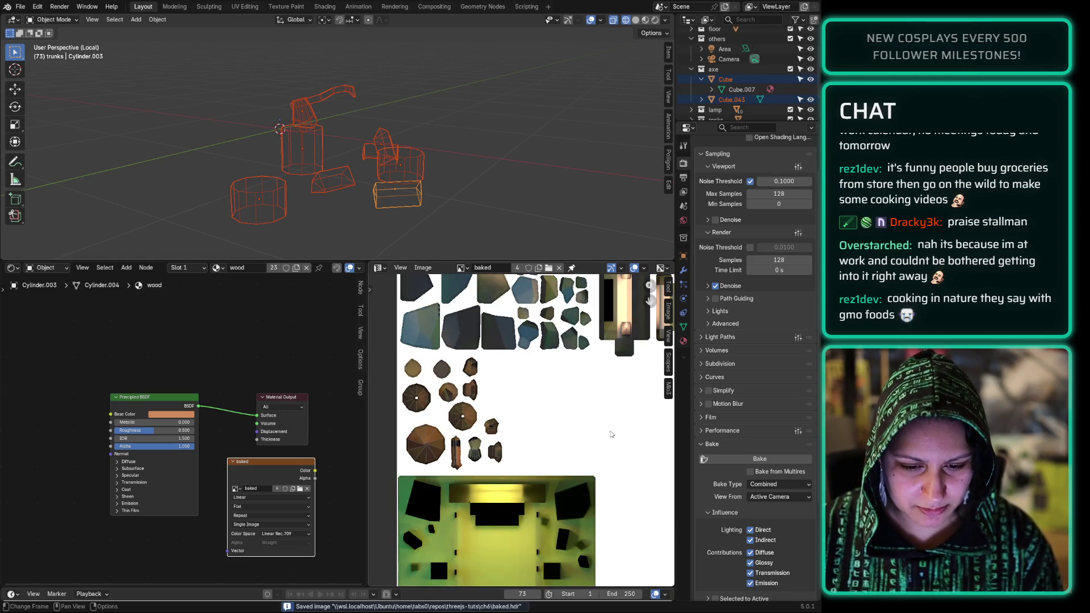
pyautogui.scroll(5, 616, 434)
pyautogui.moveTo(616, 434); pyautogui.dragTo(413, 296, button='middle')
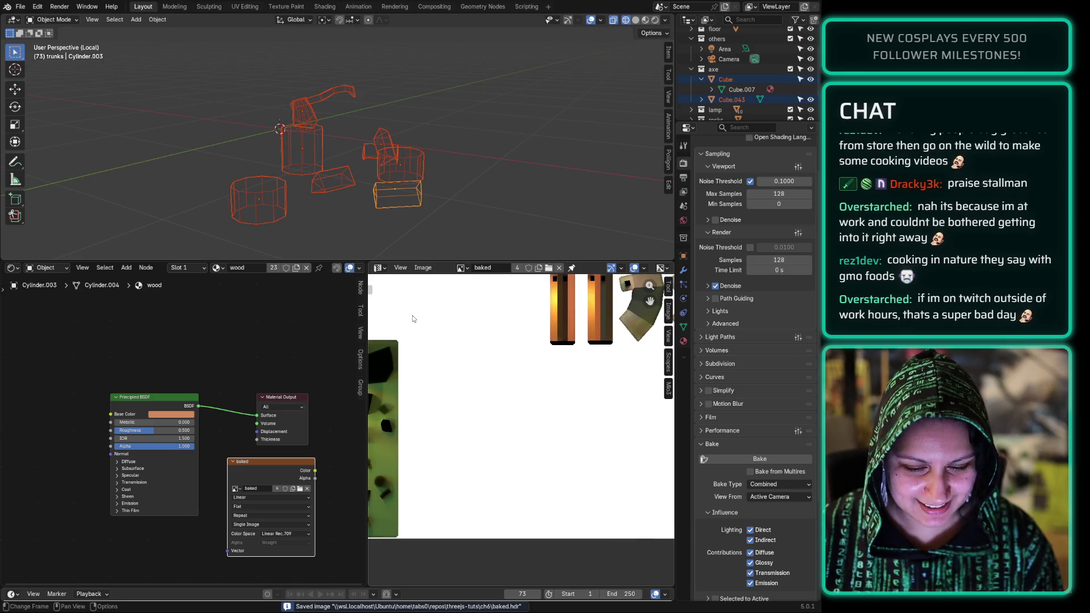
pyautogui.click(175, 147)
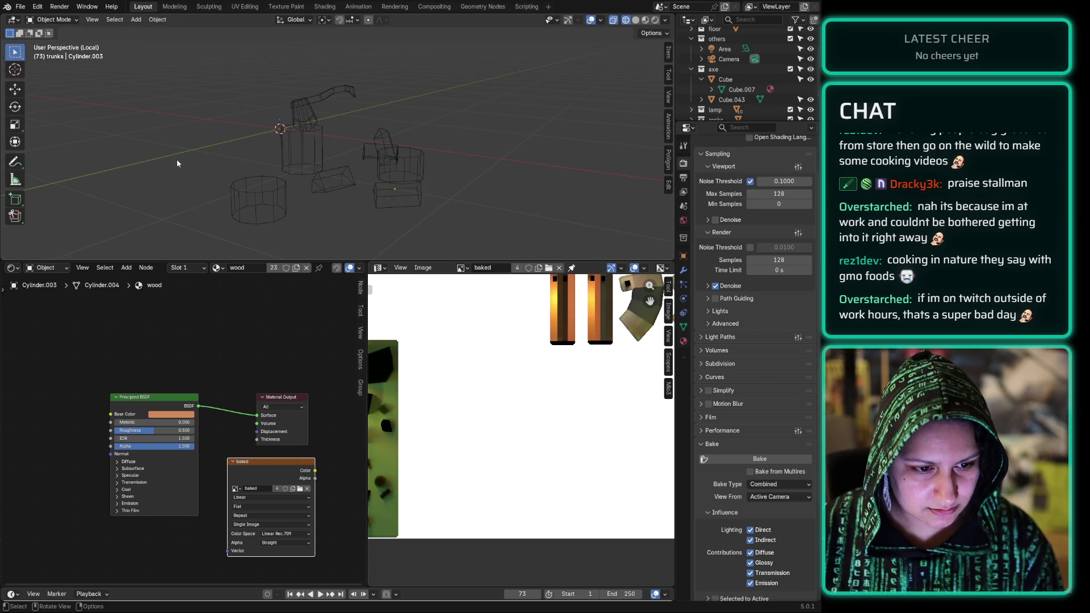
pyautogui.press('/')
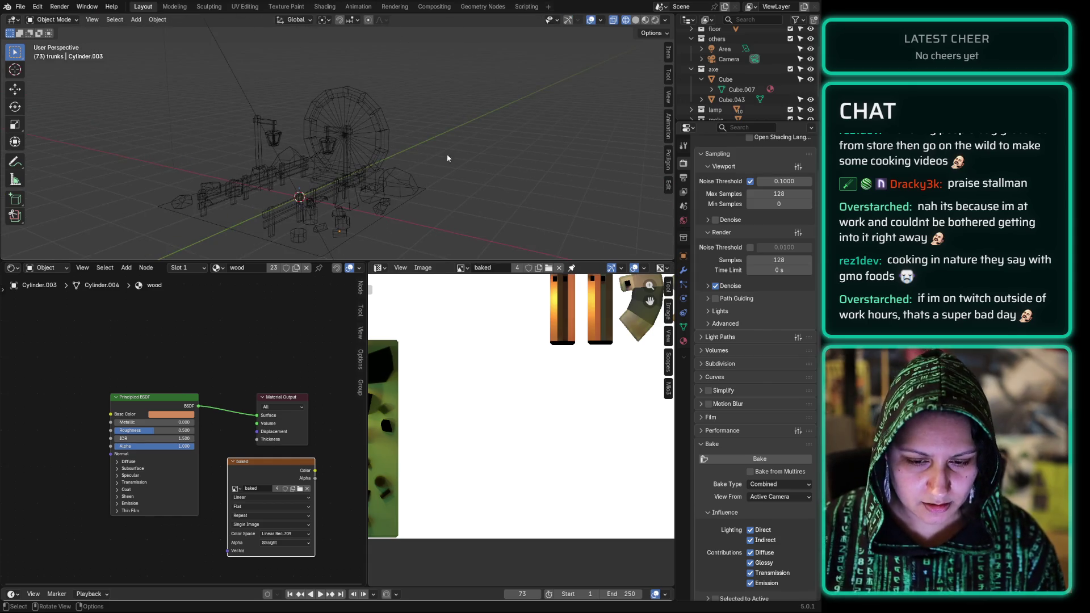
# Step: Collapse the axe collection, then step through the portal, rocks, lamp and fences collections
pyautogui.click(691, 69)
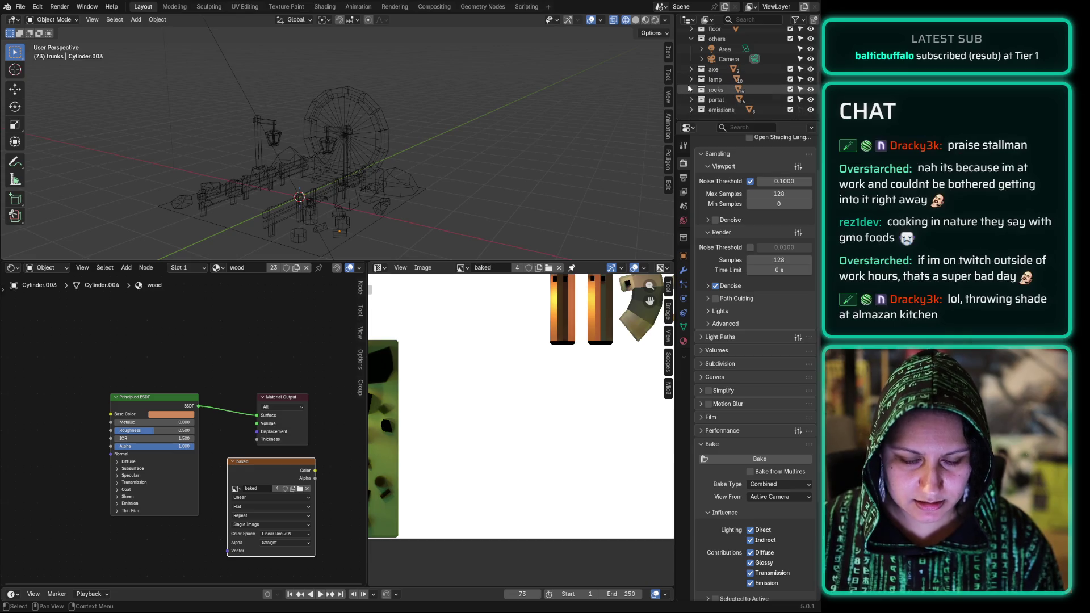
pyautogui.click(725, 104)
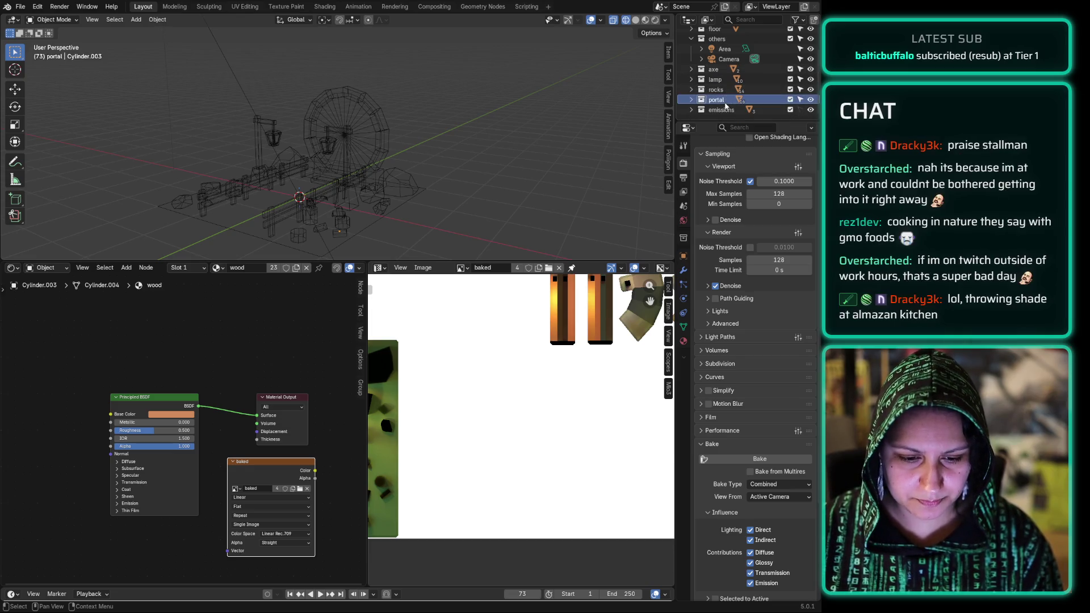
pyautogui.scroll(-3, 502, 328)
pyautogui.scroll(2, 527, 331)
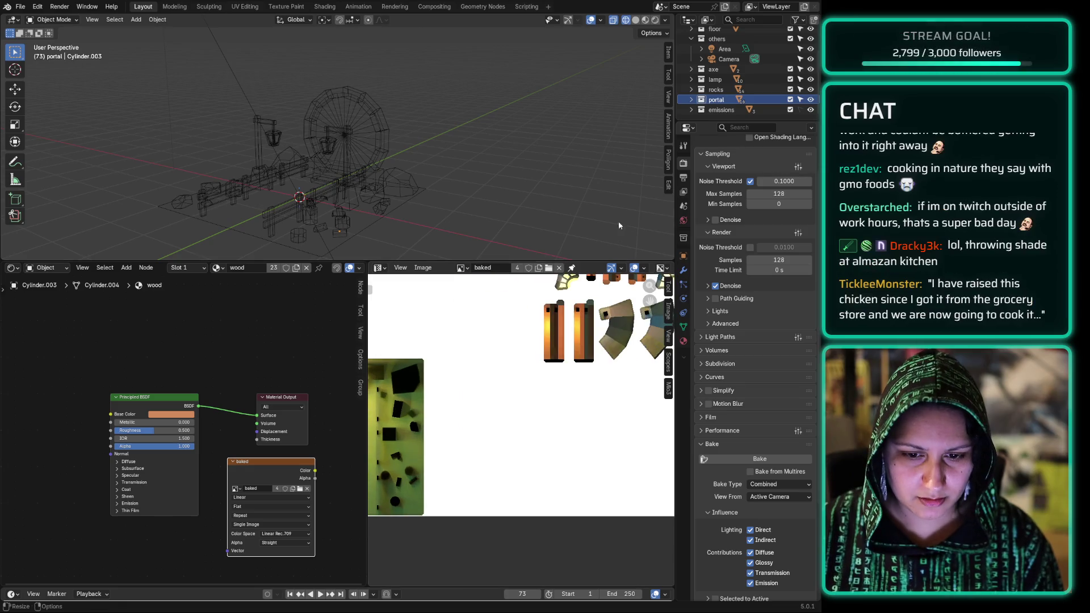
pyautogui.click(722, 92)
pyautogui.click(719, 80)
pyautogui.scroll(3, 717, 79)
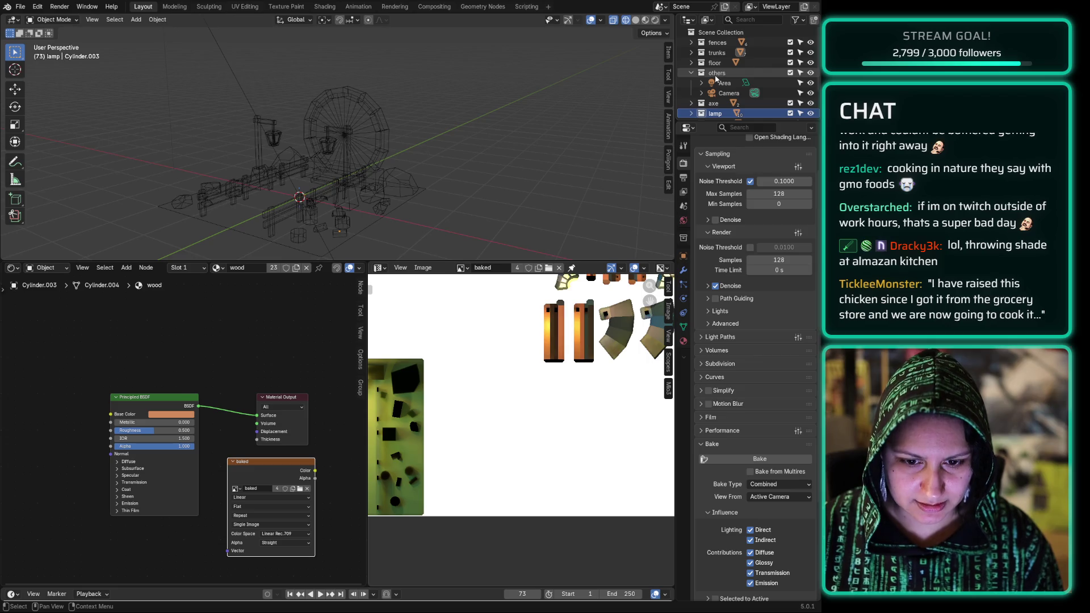
pyautogui.click(719, 43)
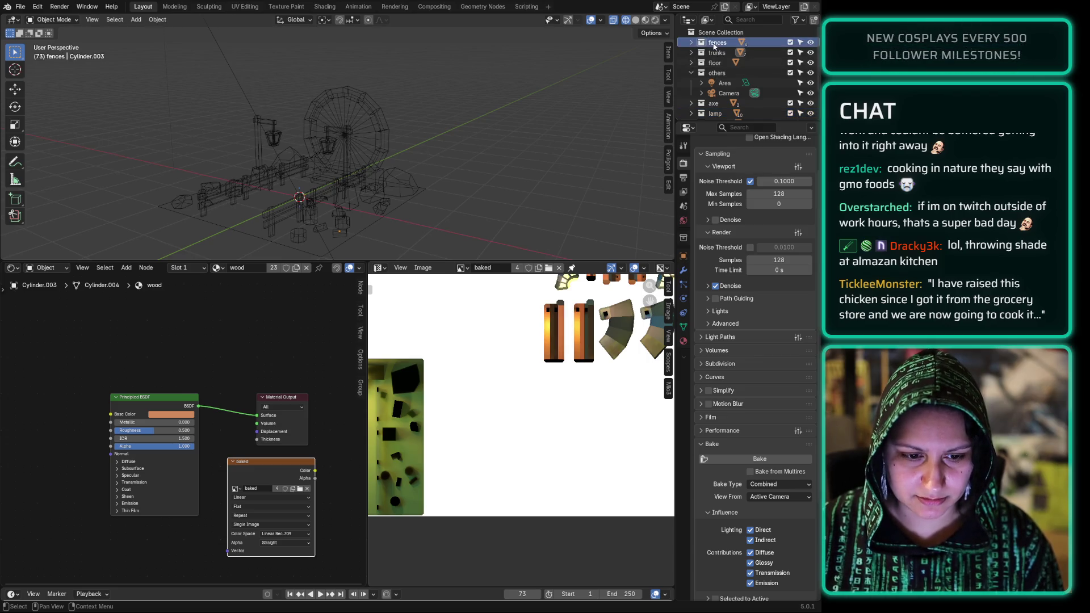
# Step: Select every object in the fences collection and enter Edit Mode to show their UVs
pyautogui.rightClick(715, 45)
pyautogui.click(681, 103)
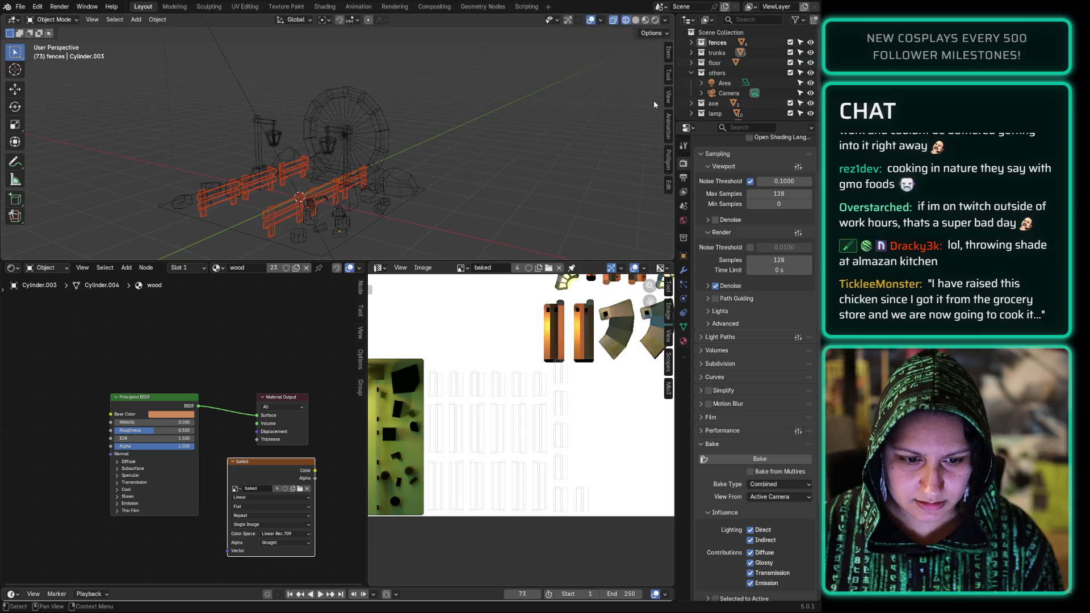
pyautogui.scroll(1, 479, 447)
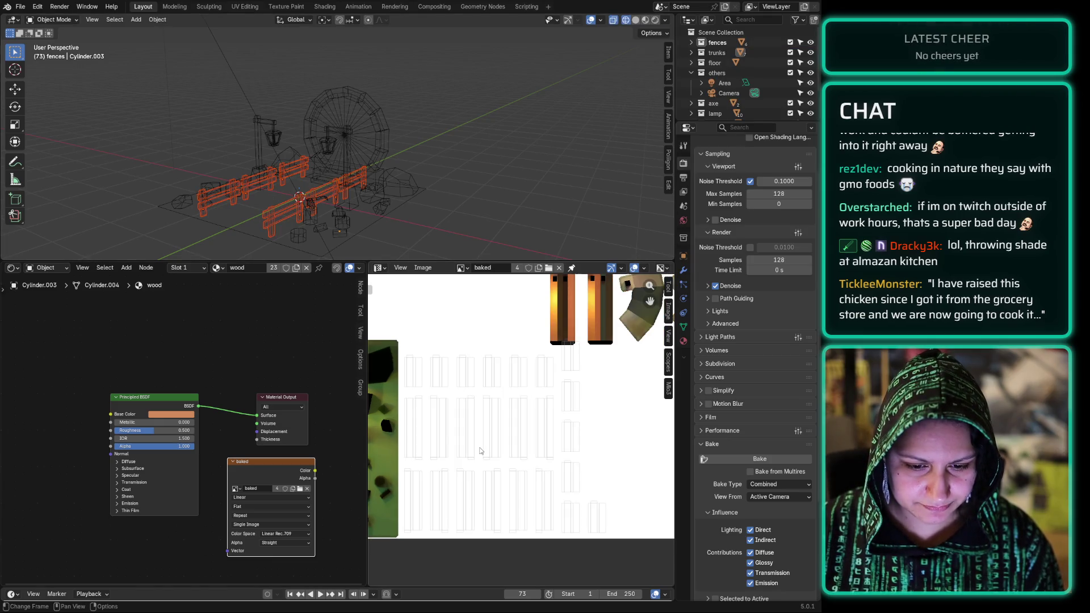
pyautogui.press('Tab')
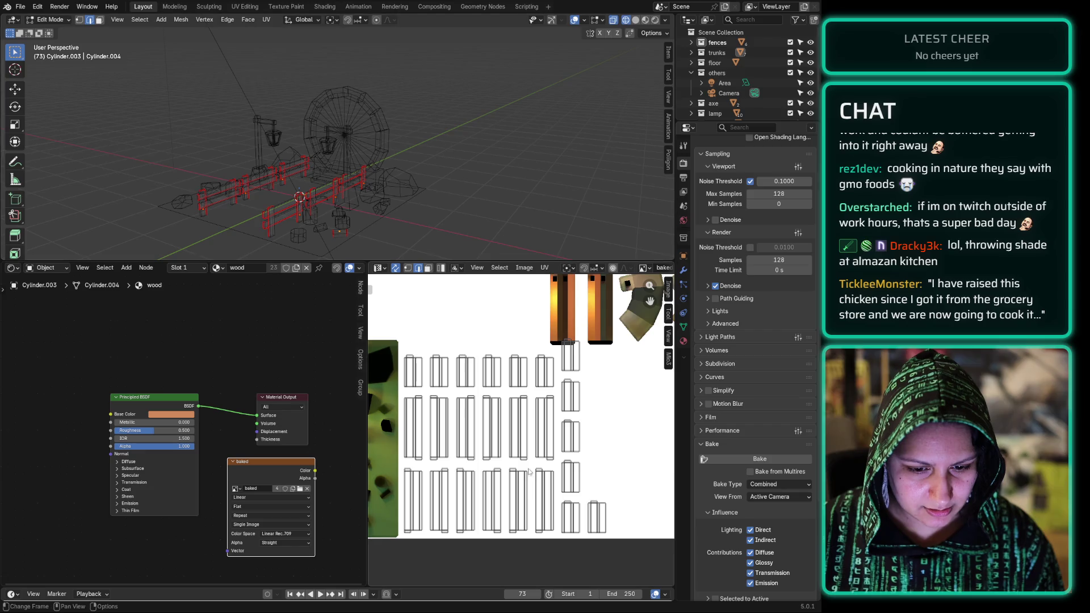
# Step: Move the four fence post islands into the empty right side of the atlas
pyautogui.moveTo(615, 413); pyautogui.dragTo(541, 402, button='middle')
pyautogui.moveTo(498, 314); pyautogui.dragTo(468, 480)
pyautogui.moveTo(482, 409); pyautogui.dragTo(617, 424)
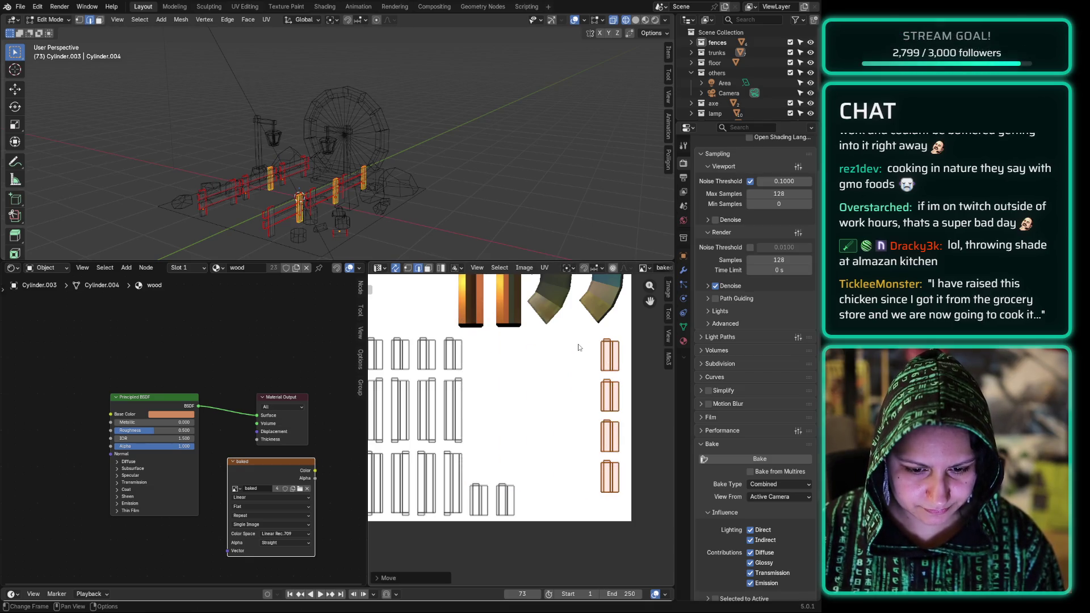
pyautogui.hotkey('alt', 'a')
pyautogui.moveTo(621, 463); pyautogui.dragTo(595, 514)
pyautogui.moveTo(615, 476)
pyautogui.mouseDown()
pyautogui.moveTo(573, 348)
pyautogui.moveTo(596, 484)
pyautogui.mouseUp()
pyautogui.press('g')
pyautogui.click(594, 497)
# Step: Reposition the lower right-column islands and bring the stray island down into line
pyautogui.moveTo(625, 398)
pyautogui.mouseDown()
pyautogui.moveTo(594, 443)
pyautogui.moveTo(590, 485)
pyautogui.mouseUp()
pyautogui.press('g')
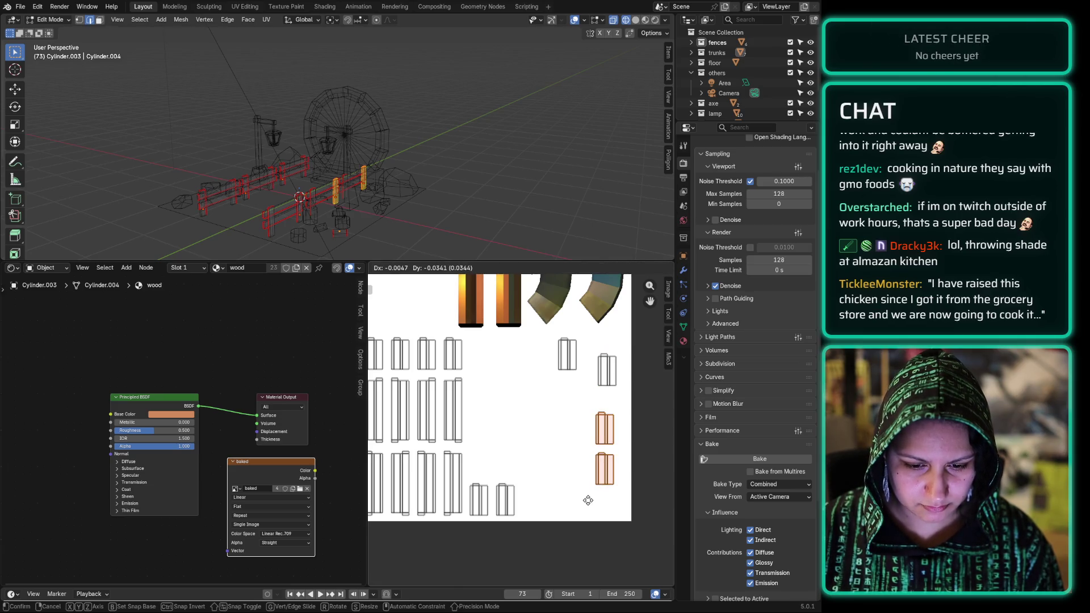
pyautogui.click(591, 494)
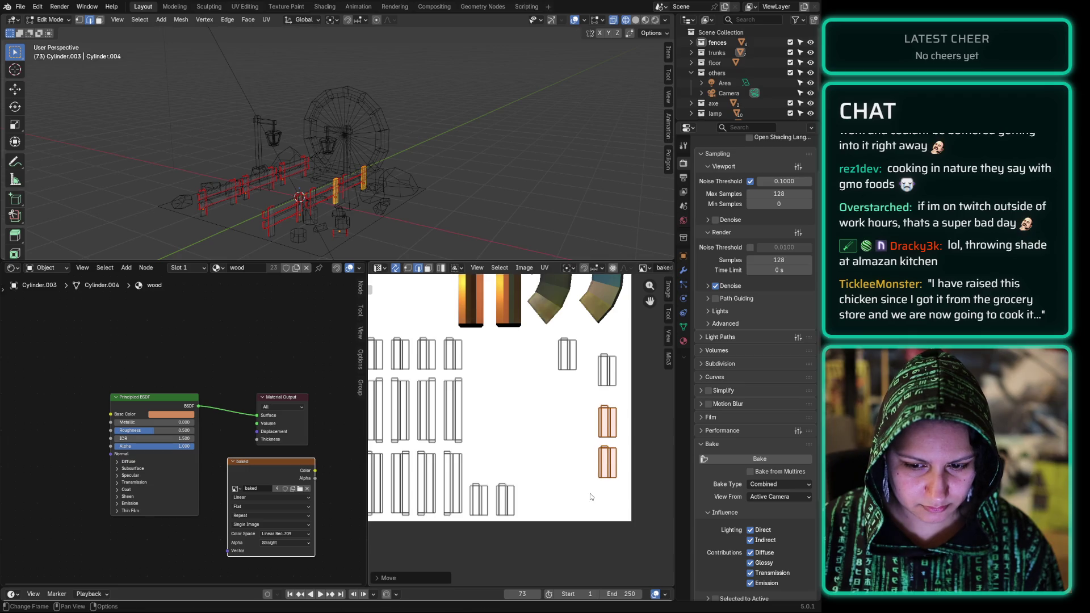
pyautogui.click(607, 490)
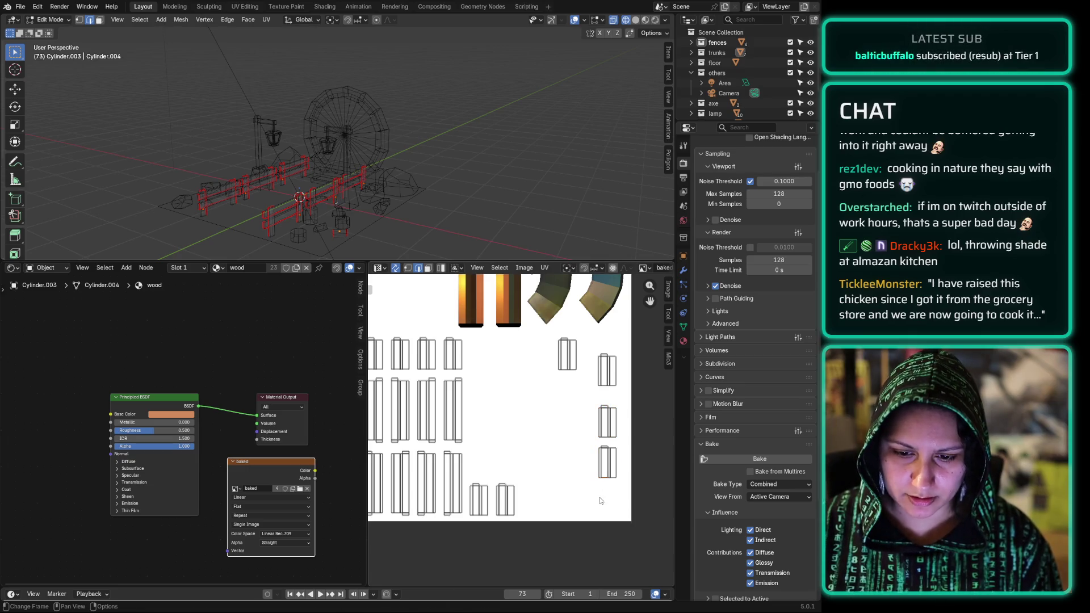
pyautogui.moveTo(594, 503)
pyautogui.mouseDown()
pyautogui.moveTo(639, 444)
pyautogui.moveTo(632, 433)
pyautogui.moveTo(618, 449)
pyautogui.mouseUp()
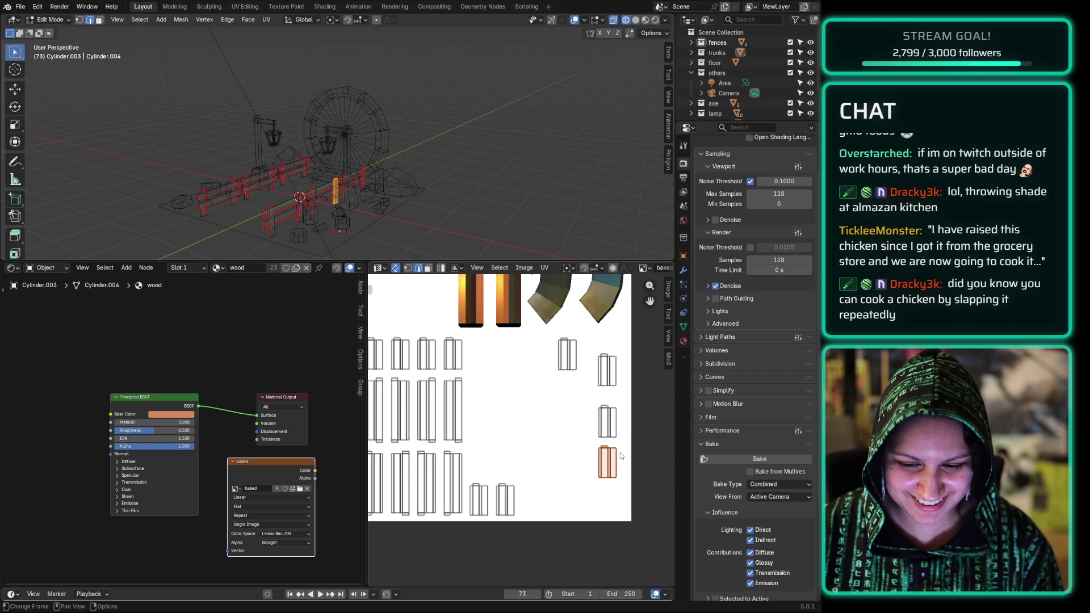
pyautogui.press('g')
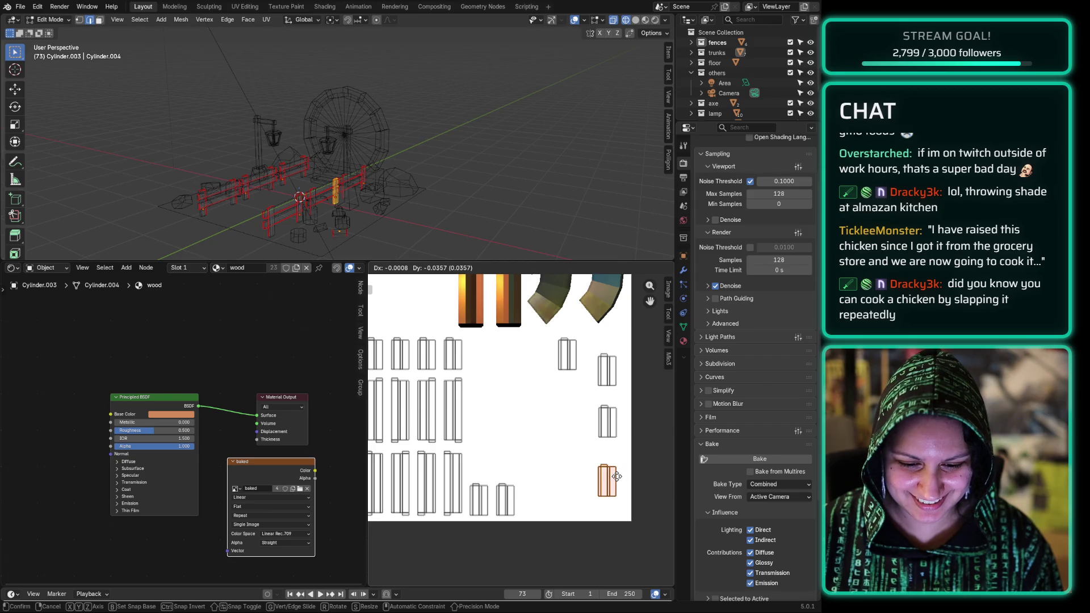
pyautogui.click(616, 477)
pyautogui.click(565, 451)
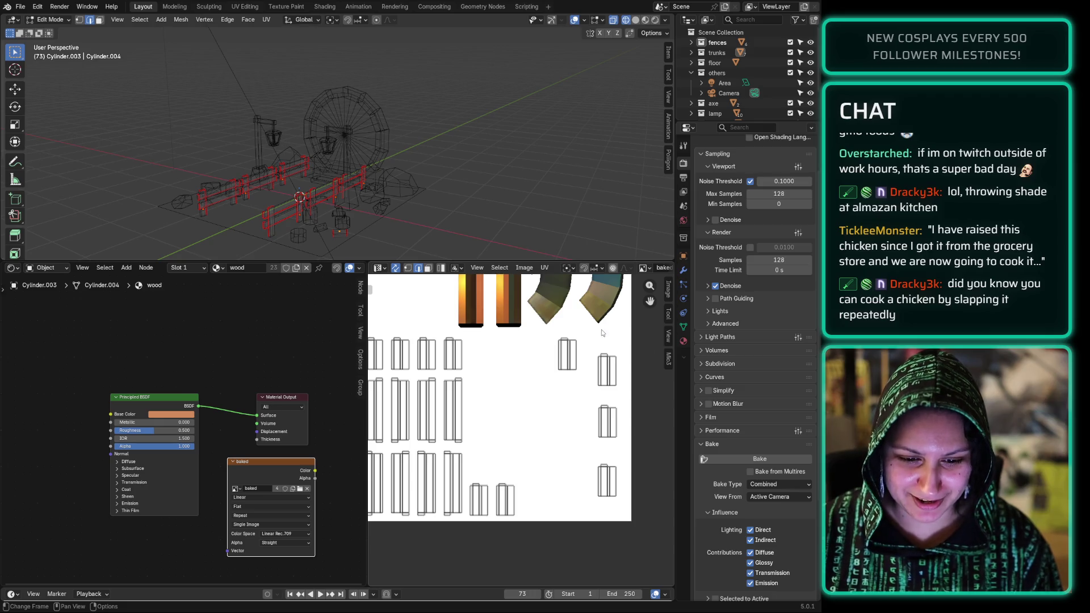
pyautogui.click(589, 381)
pyautogui.press('g')
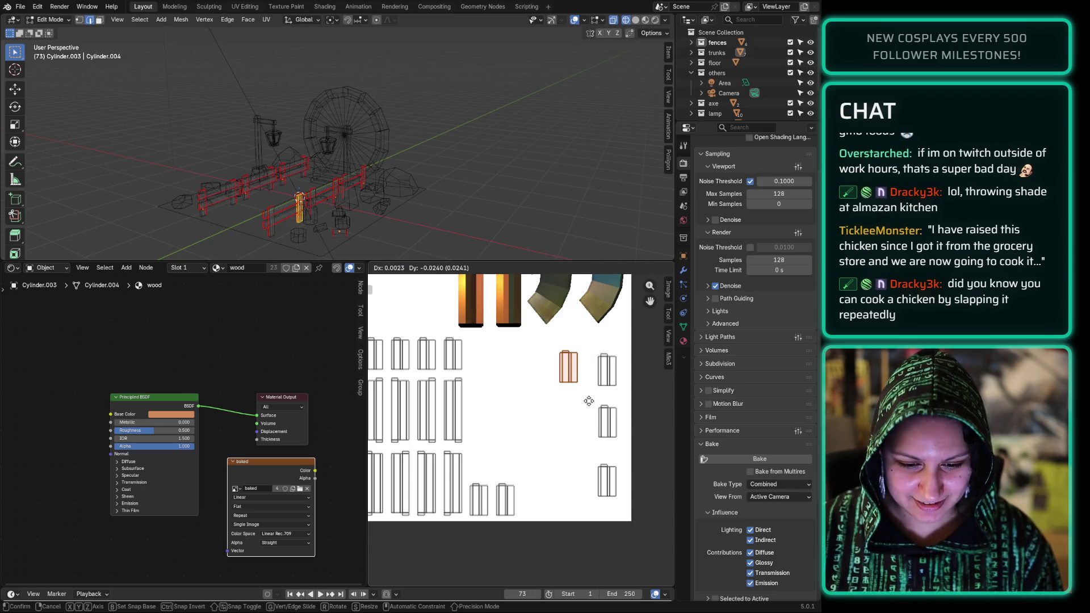
pyautogui.click(590, 404)
# Step: Place the last lower islands to complete the two columns, then clear the selection
pyautogui.moveTo(525, 446); pyautogui.dragTo(494, 538)
pyautogui.press('g')
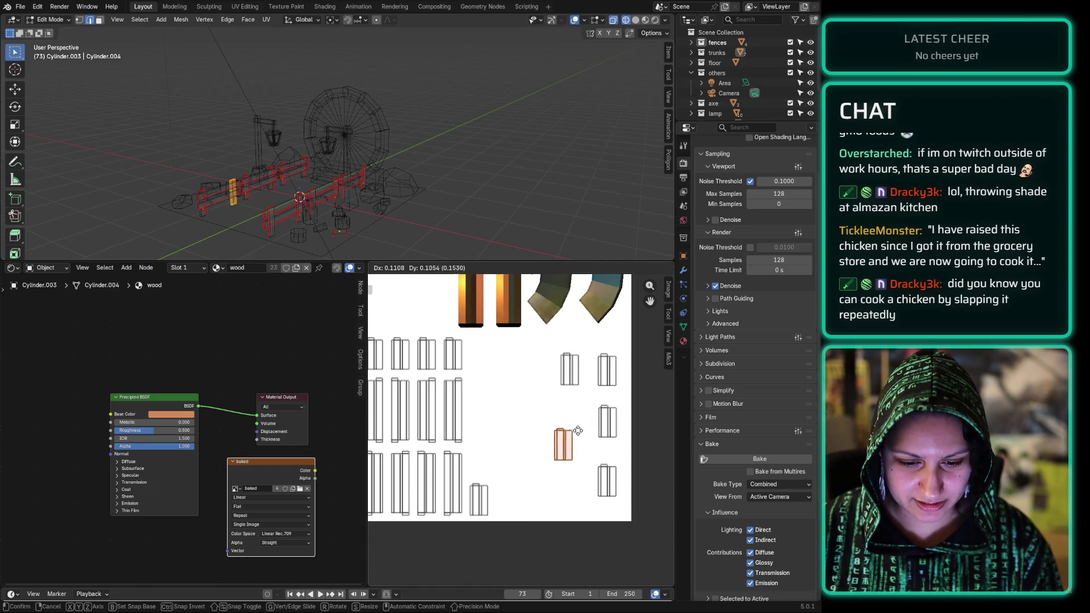
pyautogui.click(576, 414)
pyautogui.moveTo(500, 487); pyautogui.dragTo(468, 530)
pyautogui.press('g')
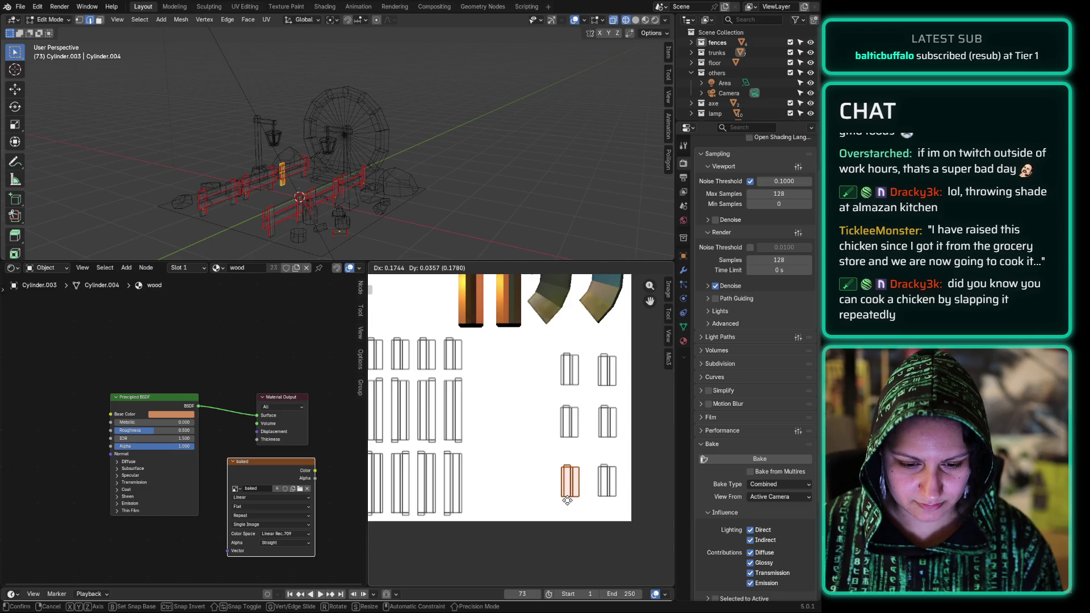
pyautogui.click(566, 500)
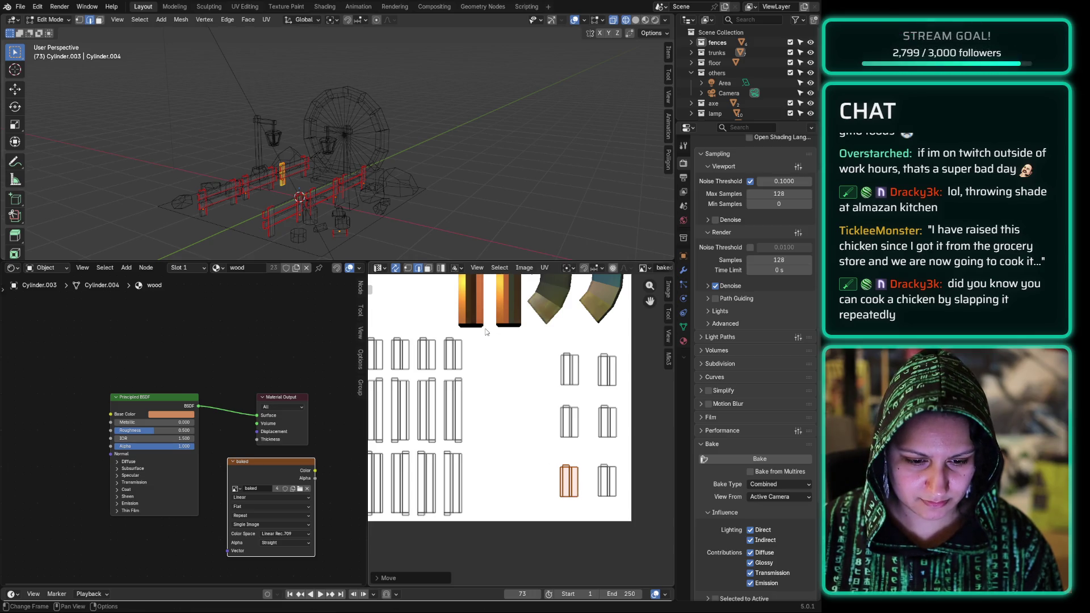
pyautogui.click(493, 366)
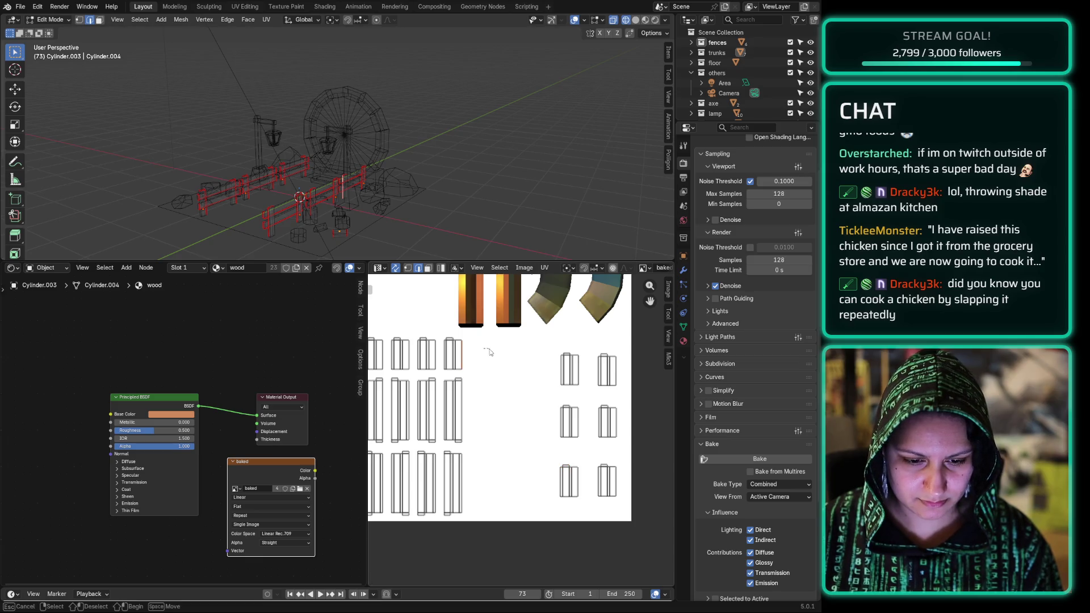
# Step: Move two top-row post islands beside the right columns and into the right-hand gap
pyautogui.moveTo(487, 350)
pyautogui.mouseDown(button='middle')
pyautogui.moveTo(540, 360)
pyautogui.moveTo(528, 358)
pyautogui.mouseUp(button='middle')
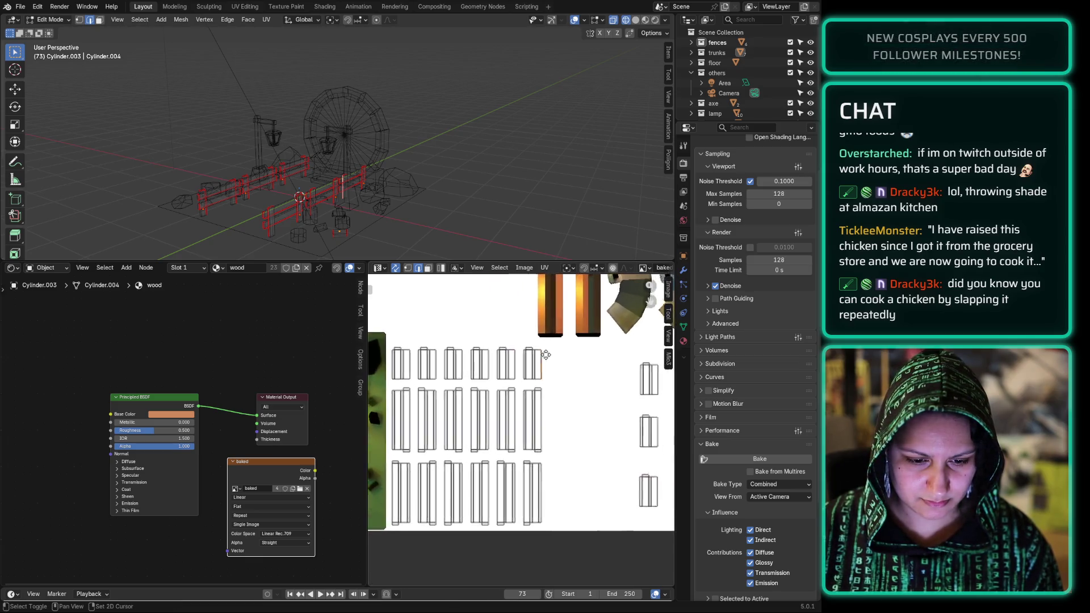
pyautogui.scroll(-1, 525, 334)
pyautogui.scroll(1, 520, 386)
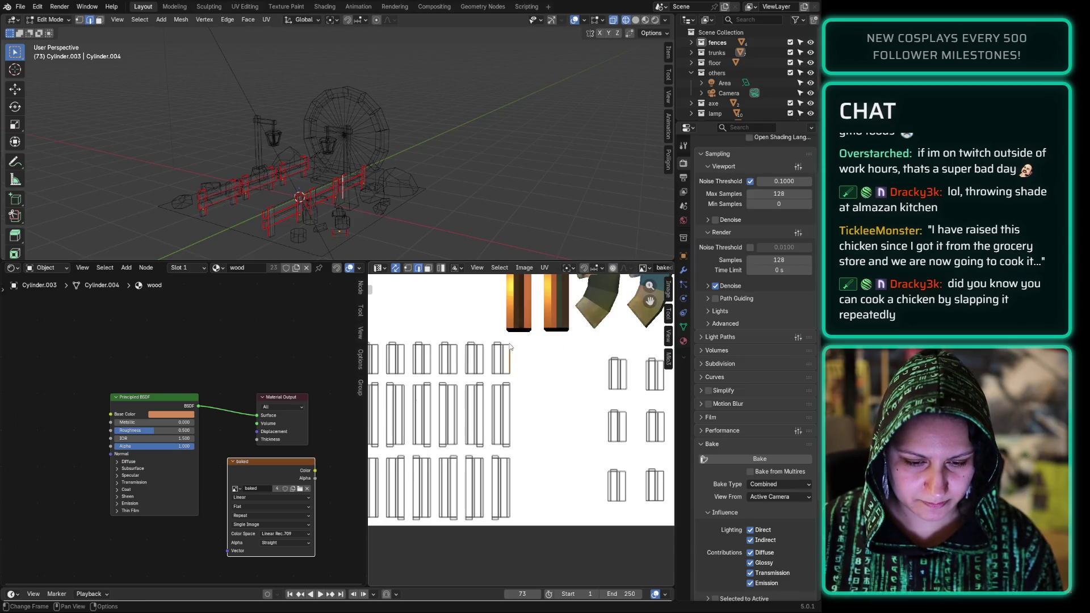
pyautogui.click(490, 382)
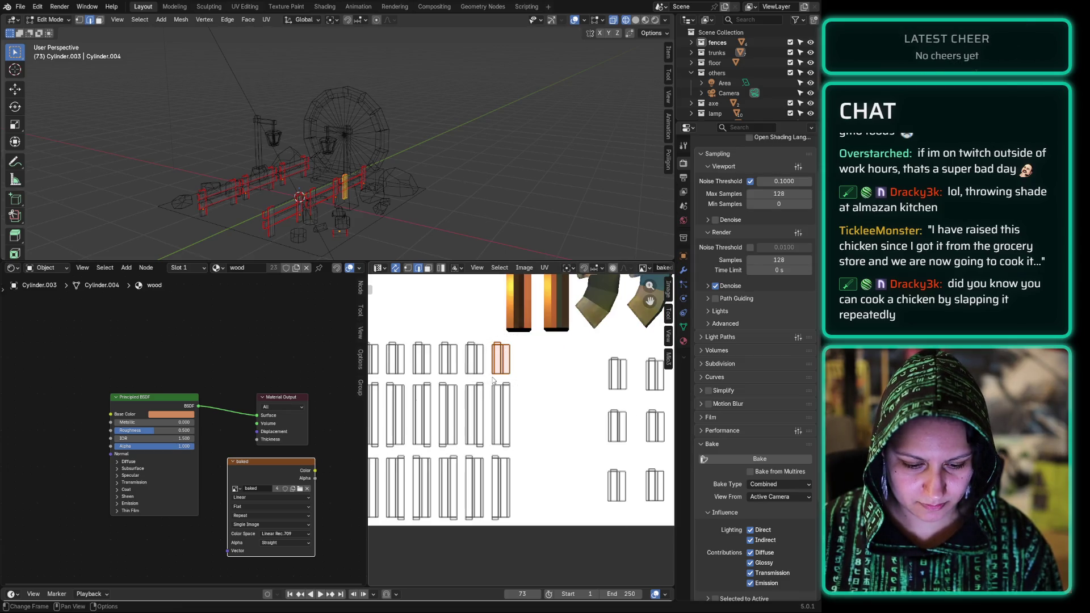
pyautogui.press('g')
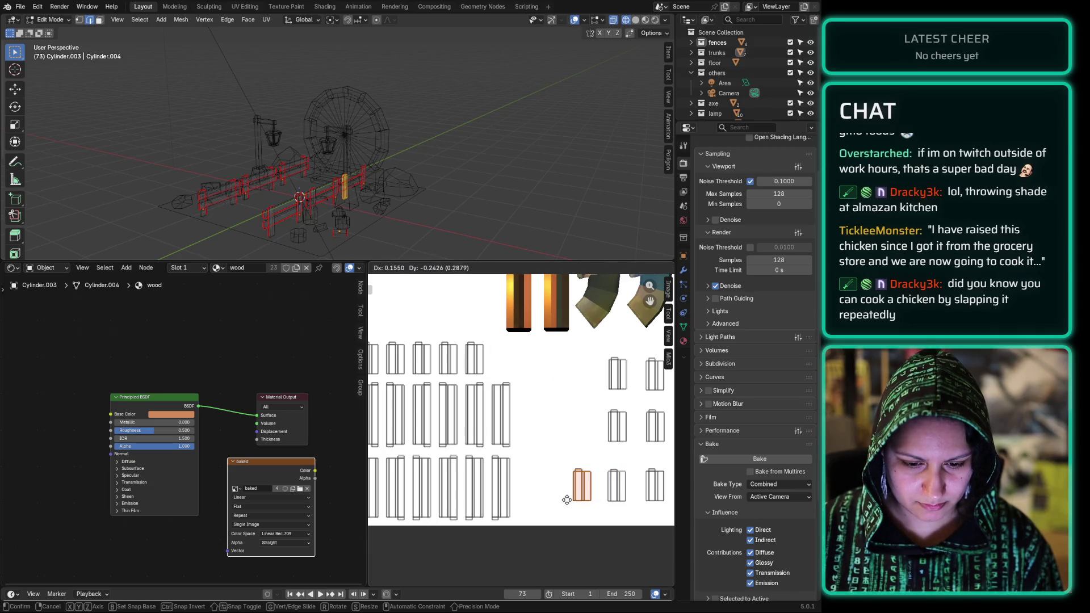
pyautogui.click(566, 503)
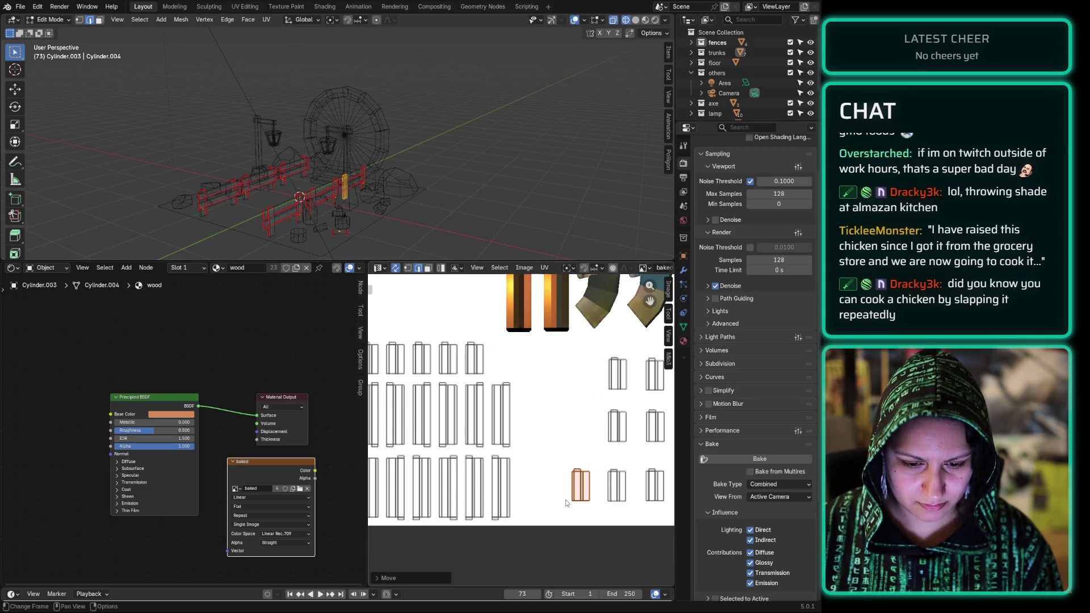
pyautogui.click(477, 369)
pyautogui.press('g')
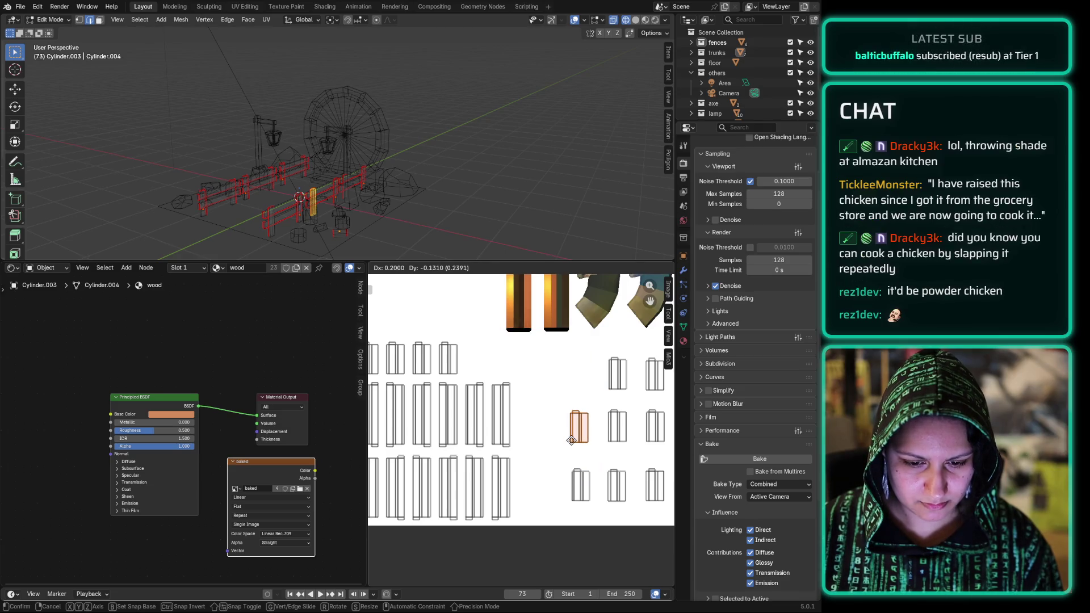
pyautogui.click(565, 444)
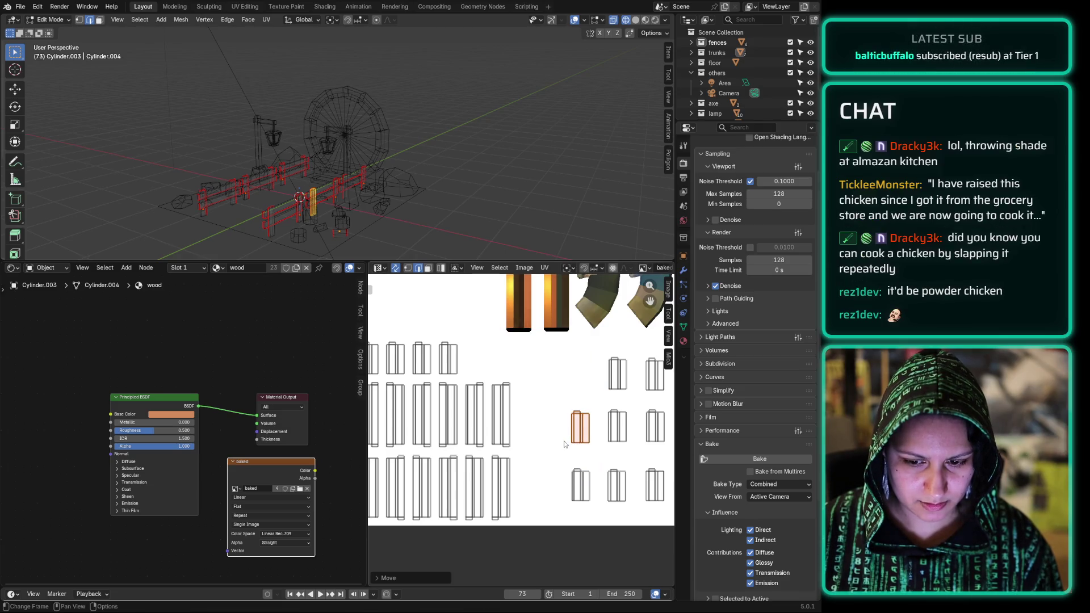
# Step: Place three more post islands into the upper-right, bottom-row and middle gaps
pyautogui.click(448, 366)
pyautogui.press('g')
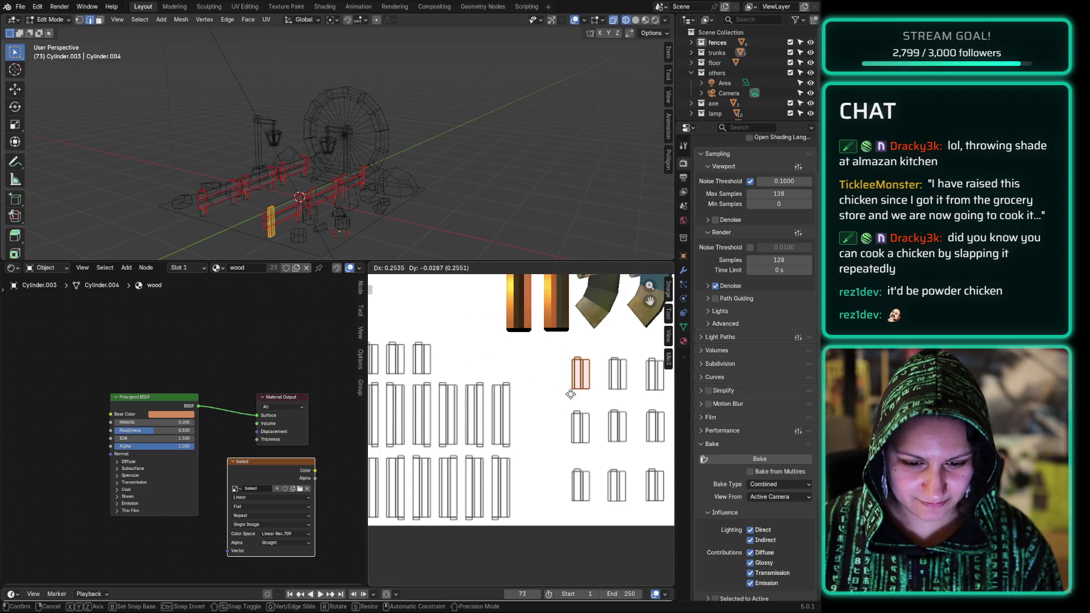
pyautogui.click(570, 398)
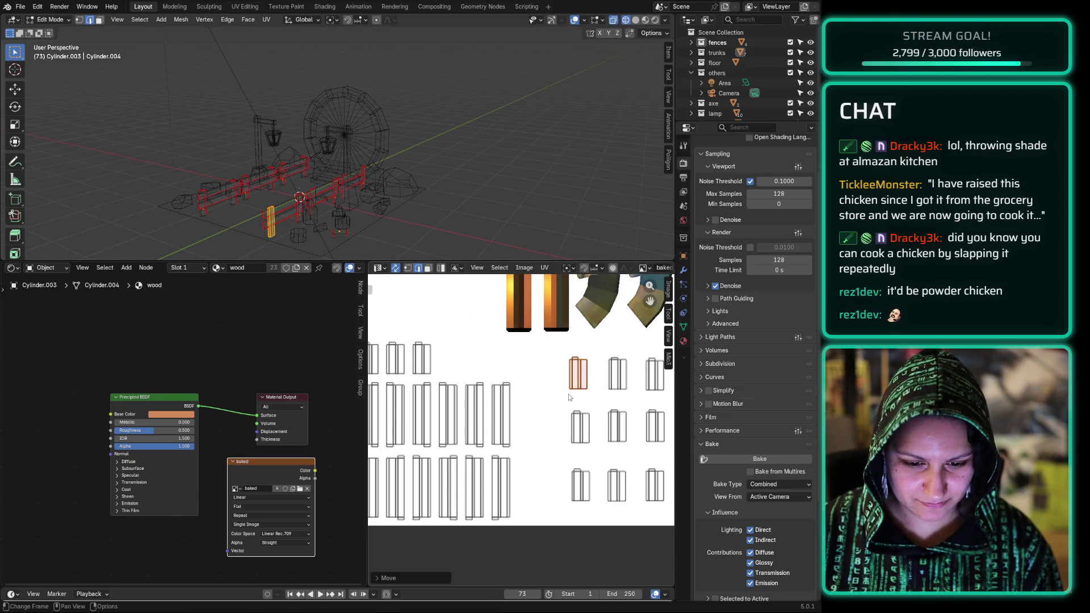
pyautogui.click(421, 363)
pyautogui.press('g')
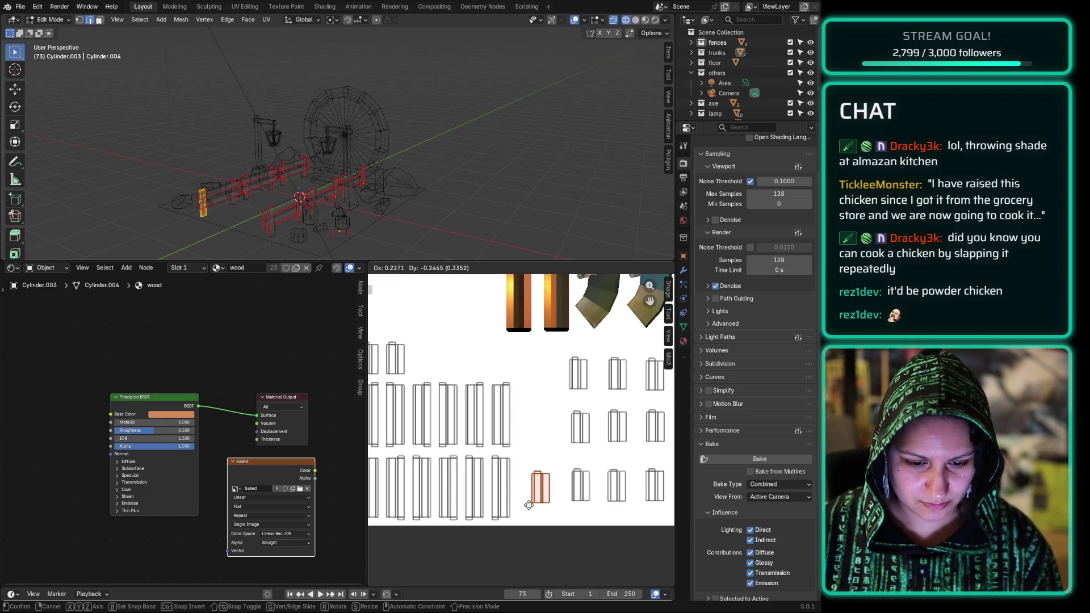
pyautogui.click(536, 507)
pyautogui.moveTo(423, 331); pyautogui.dragTo(384, 381)
pyautogui.press('g')
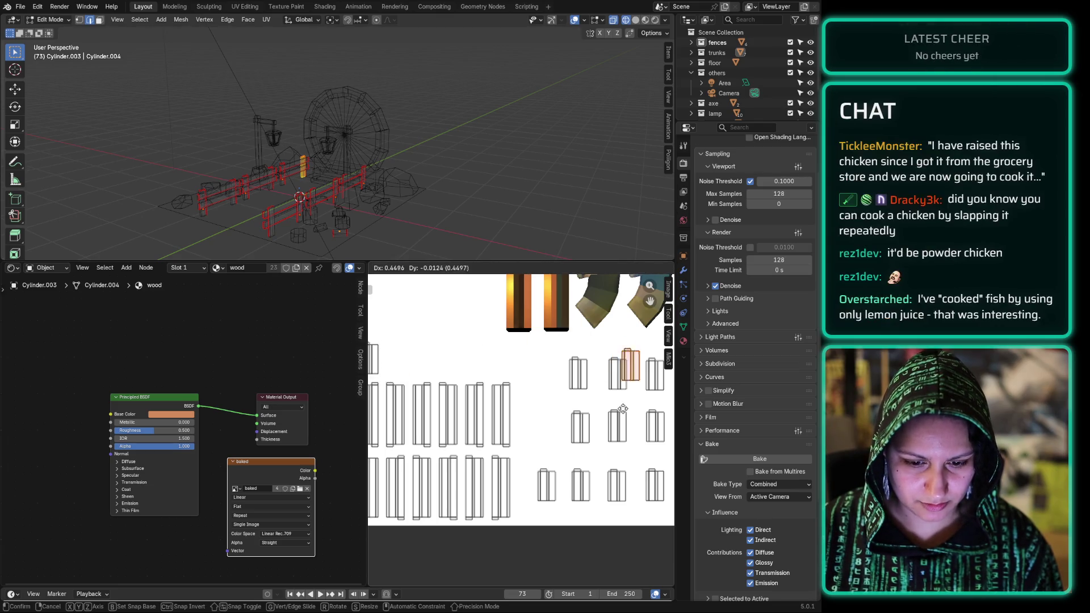
pyautogui.click(527, 447)
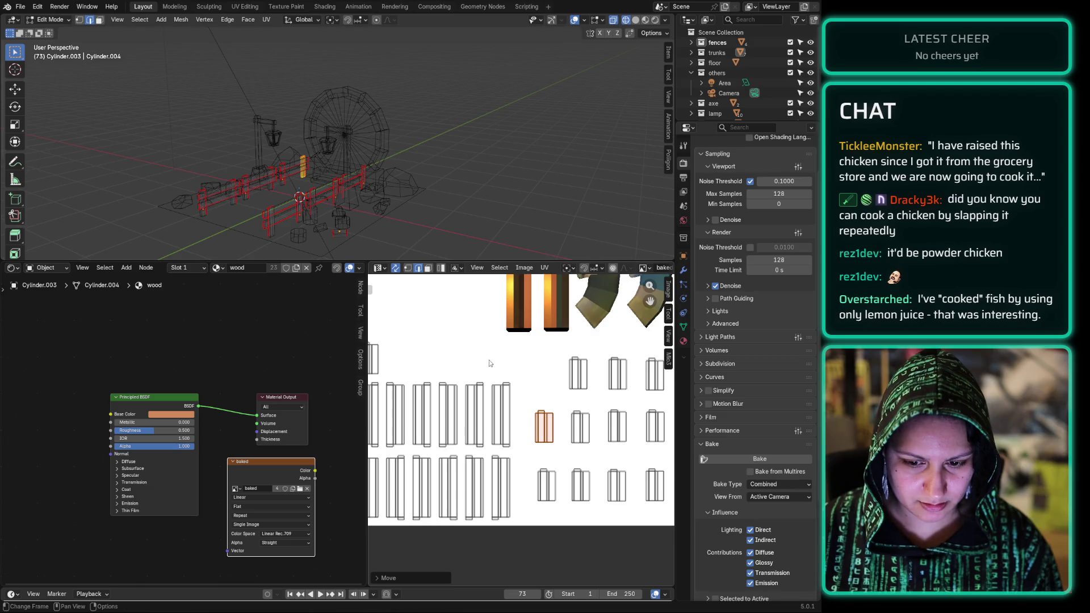
pyautogui.moveTo(398, 333); pyautogui.dragTo(427, 332, button='middle')
pyautogui.moveTo(424, 332)
pyautogui.mouseDown()
pyautogui.moveTo(394, 329)
pyautogui.moveTo(392, 384)
pyautogui.mouseUp()
# Step: Drop the selected island into the right gap and lift the two leftmost fence islands higher
pyautogui.press('g')
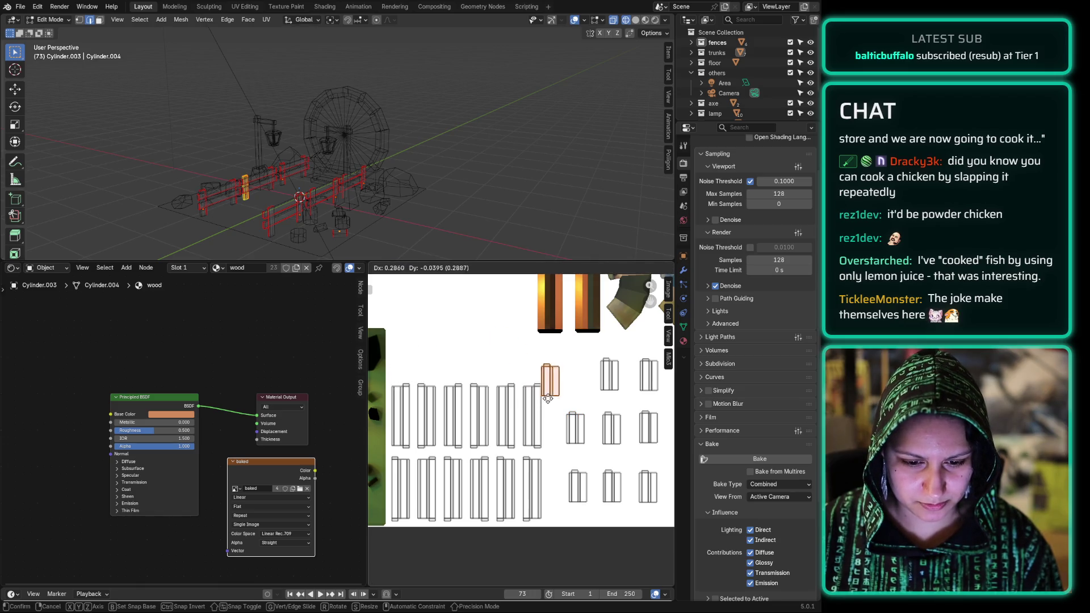
pyautogui.click(563, 397)
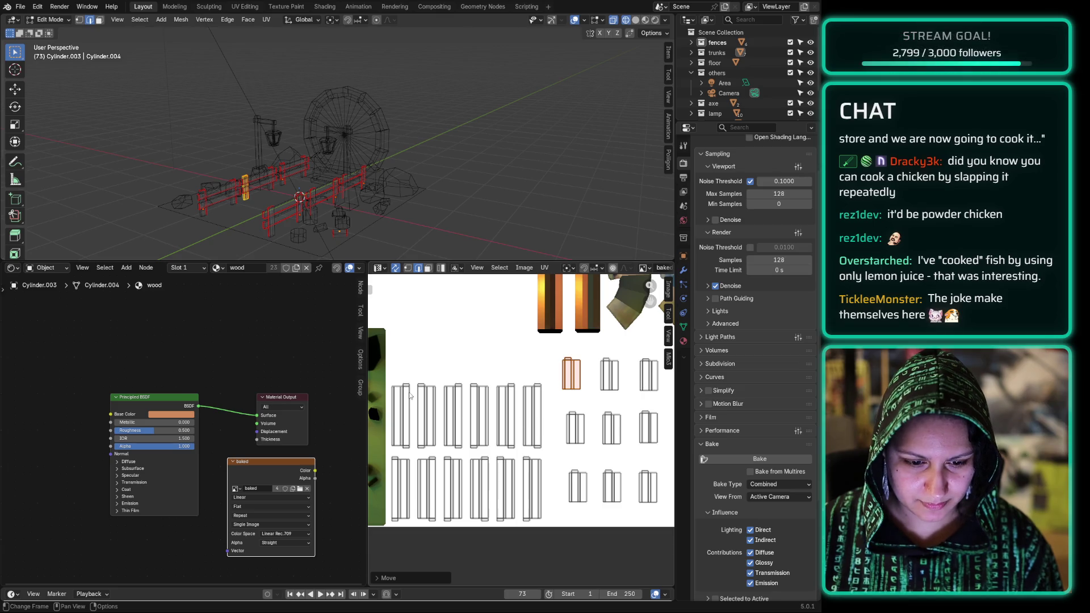
pyautogui.moveTo(386, 376)
pyautogui.mouseDown()
pyautogui.moveTo(410, 457)
pyautogui.moveTo(413, 530)
pyautogui.mouseUp()
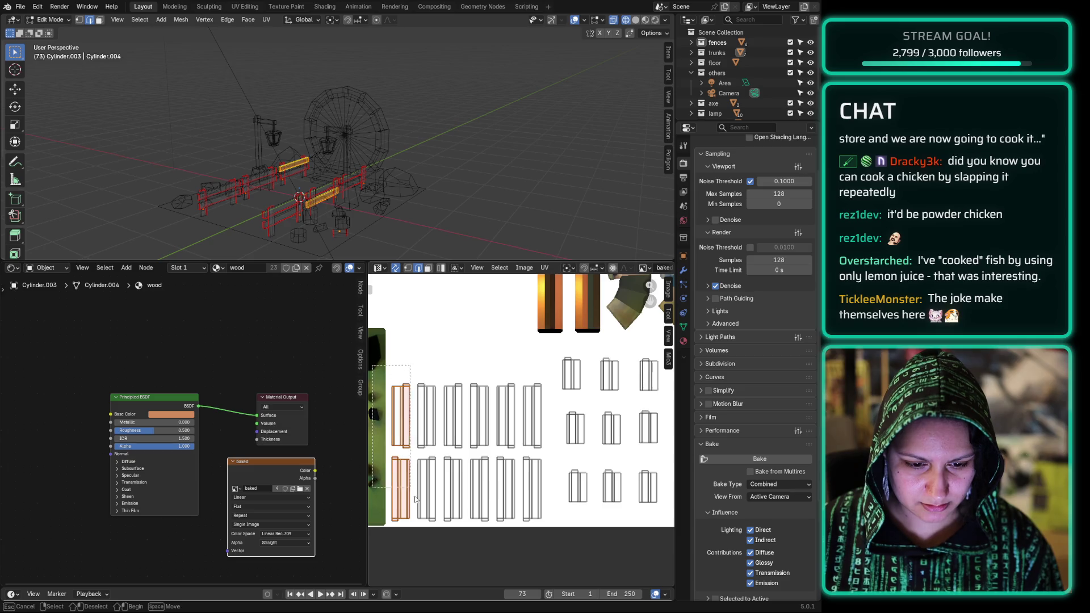
pyautogui.press('g')
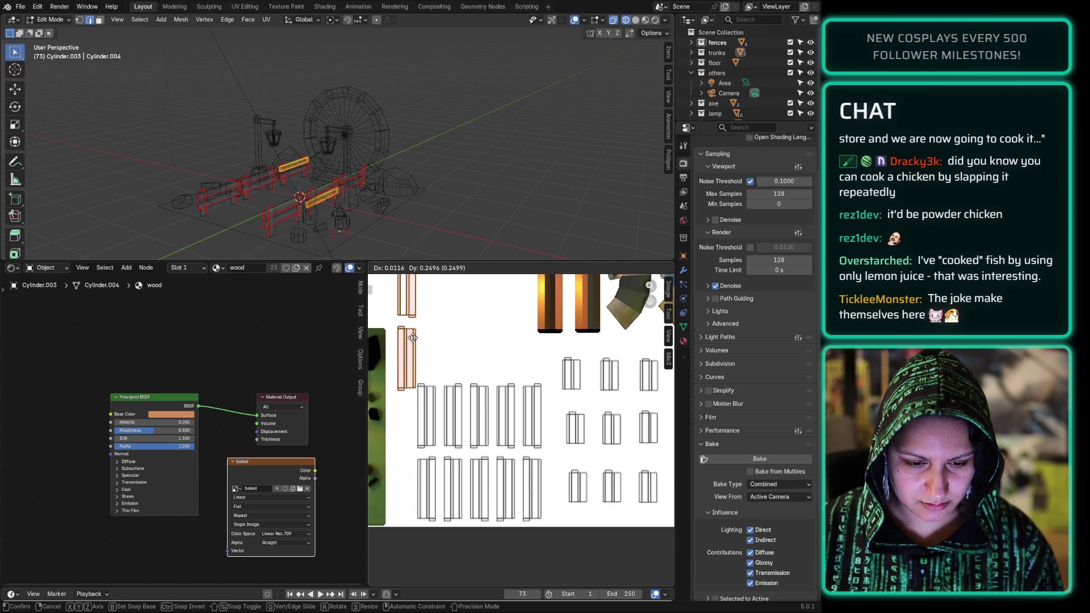
pyautogui.click(414, 329)
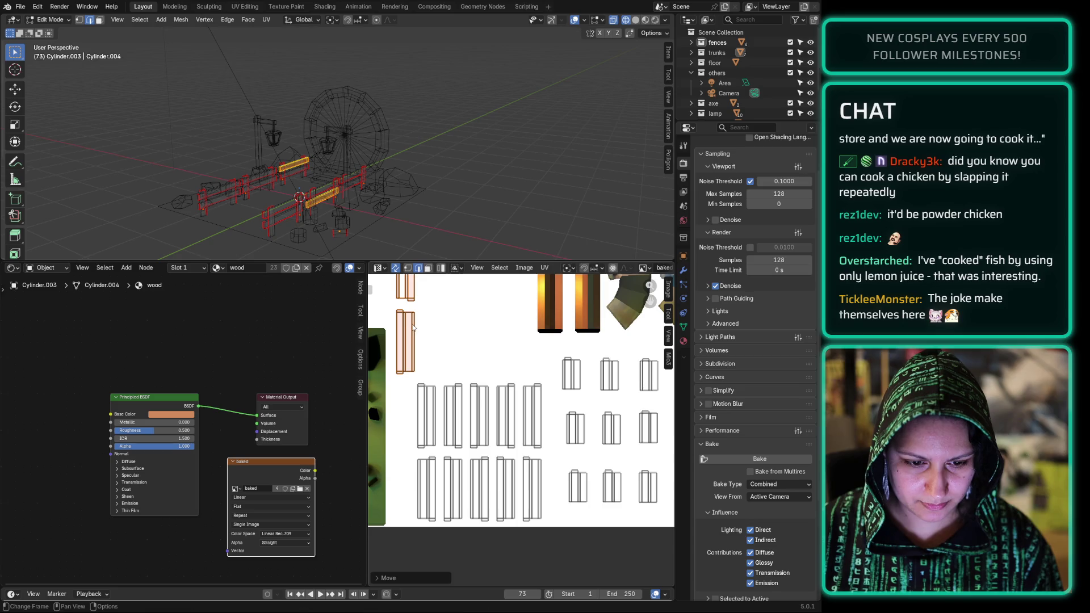
# Step: Move the lower fence island up and to the right
pyautogui.moveTo(447, 325)
pyautogui.mouseDown(button='middle')
pyautogui.moveTo(479, 437)
pyautogui.moveTo(449, 346)
pyautogui.moveTo(453, 367)
pyautogui.mouseUp(button='middle')
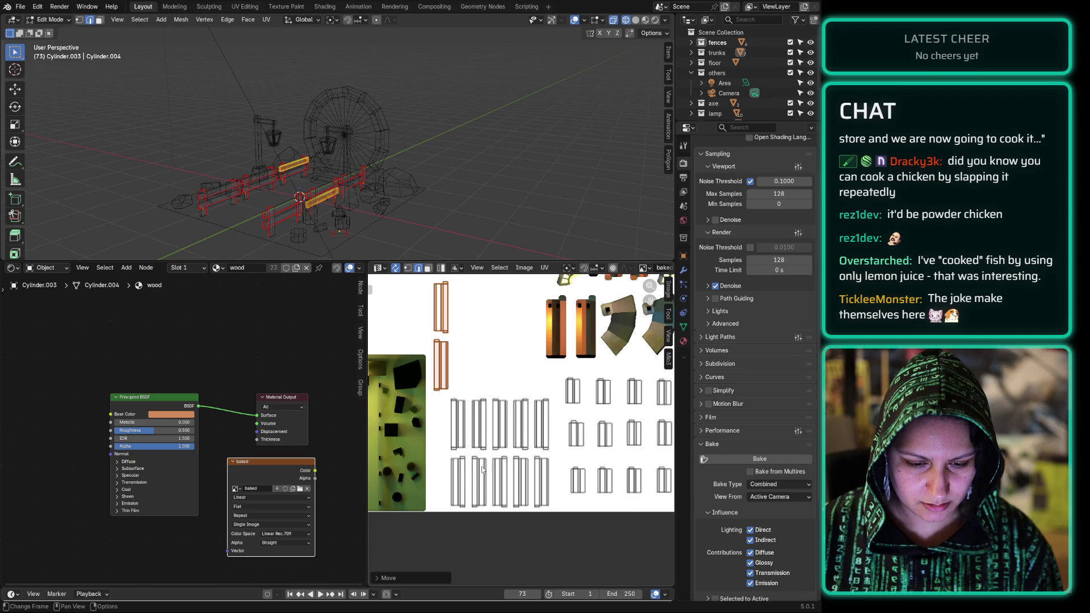
pyautogui.scroll(1, 482, 469)
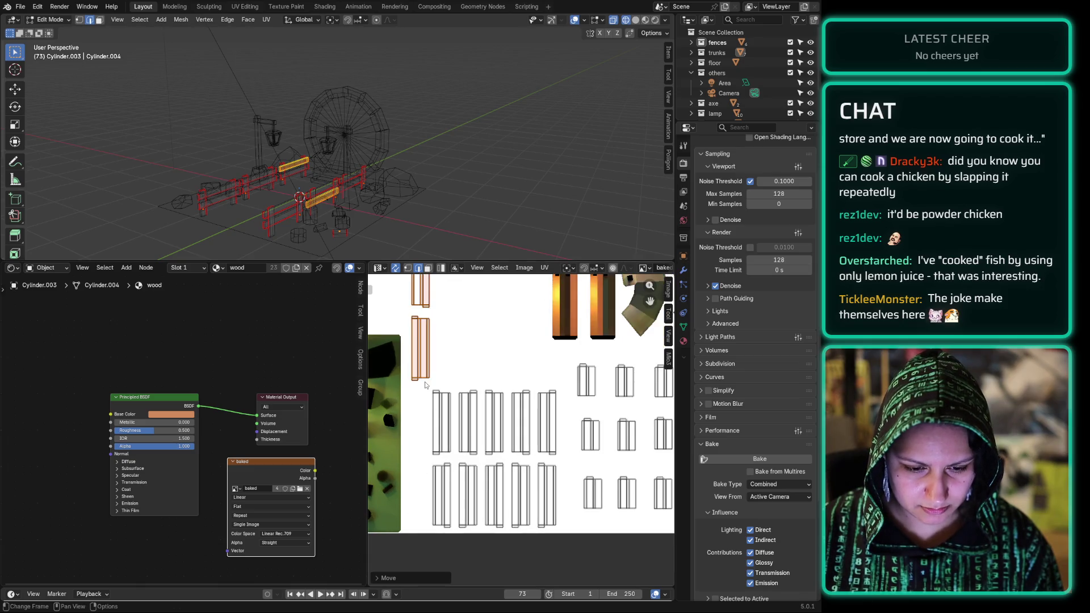
pyautogui.keyDown('shift'); pyautogui.scroll(3, 438, 329); pyautogui.keyUp('shift')
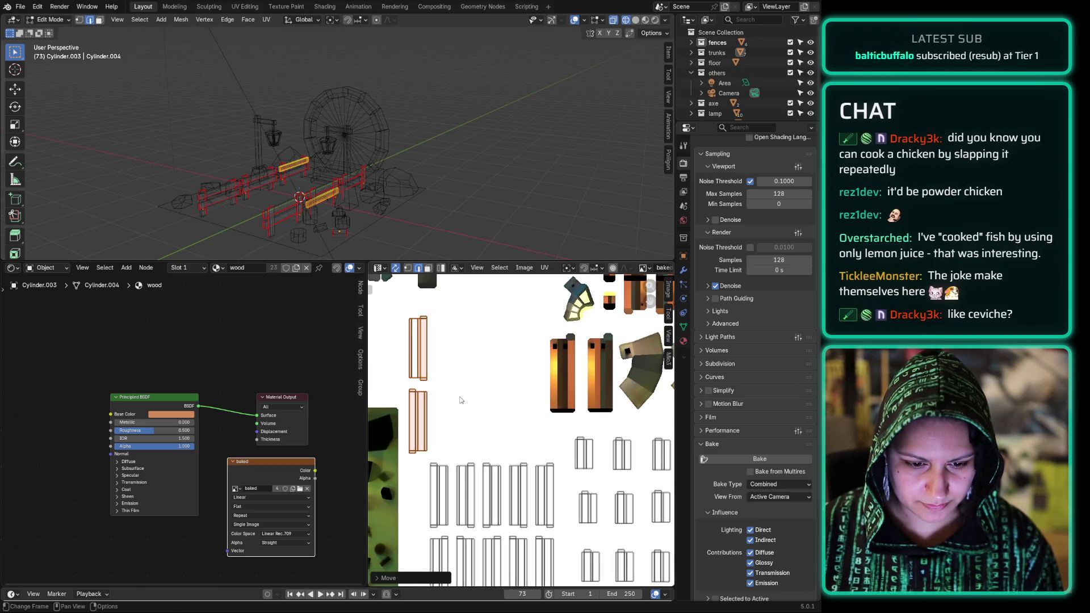
pyautogui.hotkey('alt', 'a')
pyautogui.press('b')
pyautogui.moveTo(439, 314)
pyautogui.mouseDown()
pyautogui.moveTo(398, 387)
pyautogui.moveTo(438, 467)
pyautogui.mouseUp()
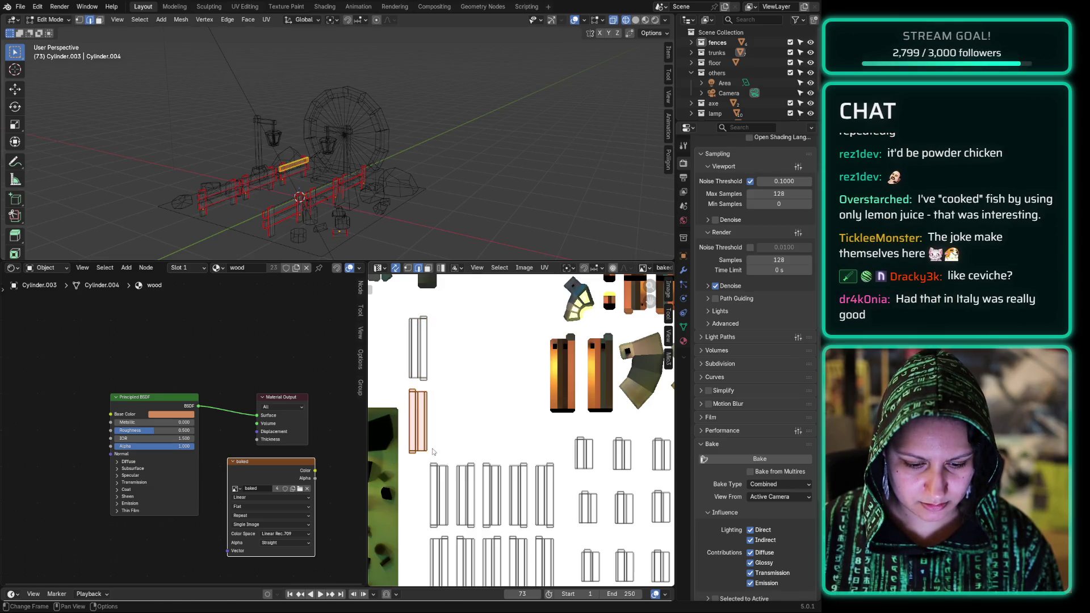
pyautogui.press('g')
pyautogui.click(527, 397)
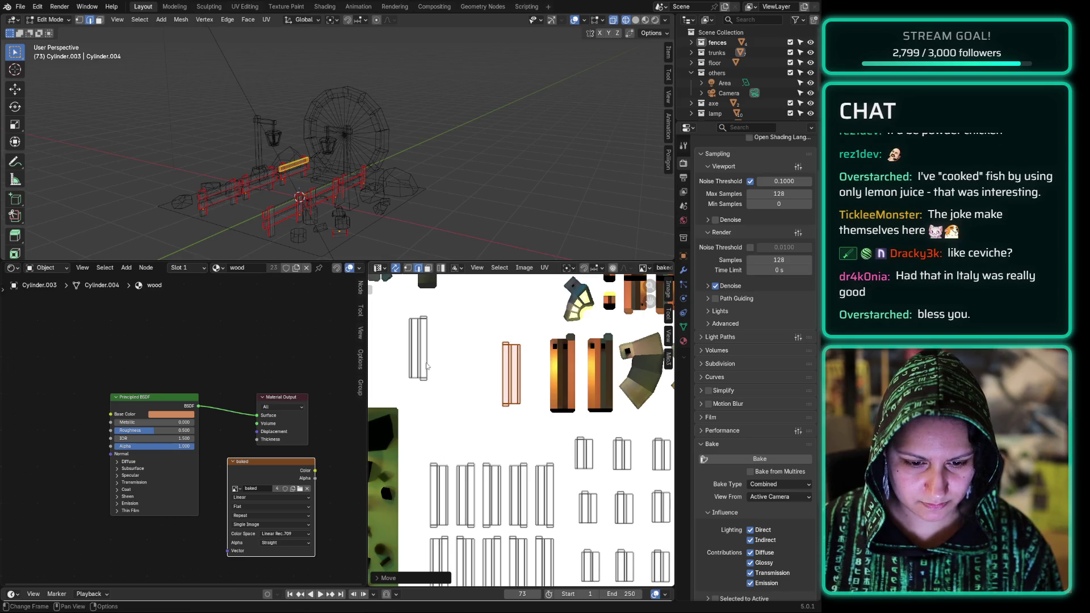
# Step: Reposition another island, then shift a group of five islands up and left
pyautogui.click(436, 391)
pyautogui.press('g')
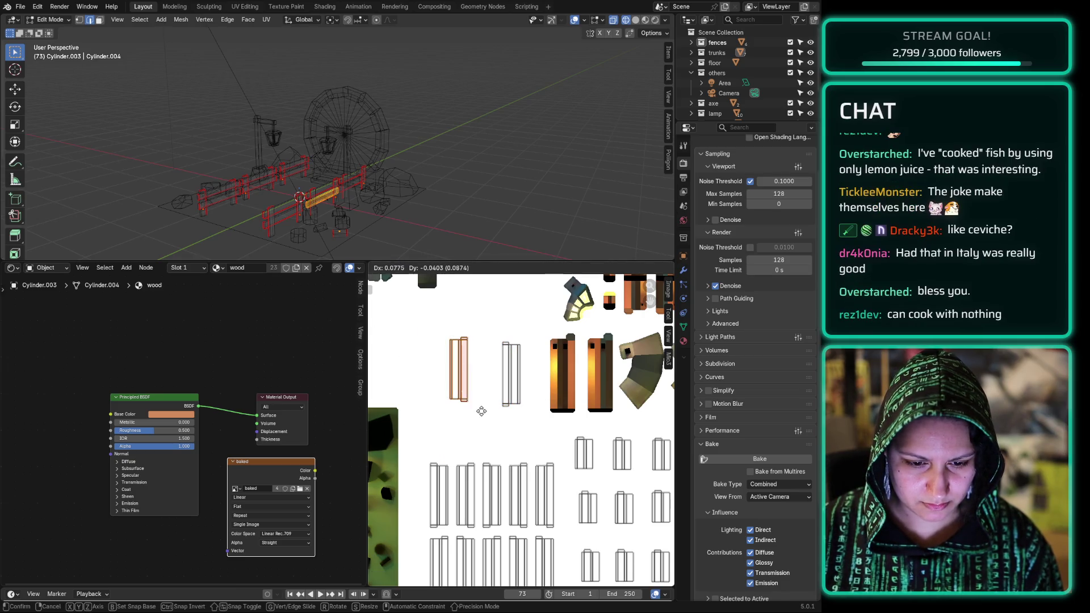
pyautogui.click(494, 416)
pyautogui.moveTo(481, 442); pyautogui.dragTo(490, 380, button='middle')
pyautogui.moveTo(424, 371)
pyautogui.mouseDown()
pyautogui.moveTo(582, 473)
pyautogui.moveTo(568, 472)
pyautogui.mouseUp()
pyautogui.press('g')
pyautogui.click(550, 439)
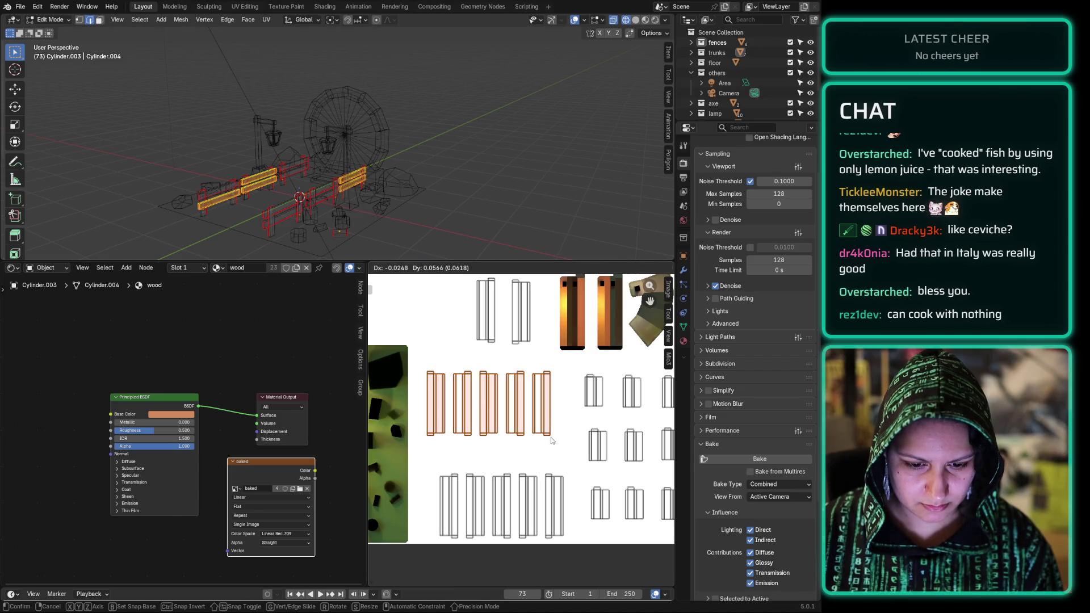
# Step: Even out the row by shifting the rightmost island right and nudging its neighbours
pyautogui.moveTo(557, 362); pyautogui.dragTo(533, 448)
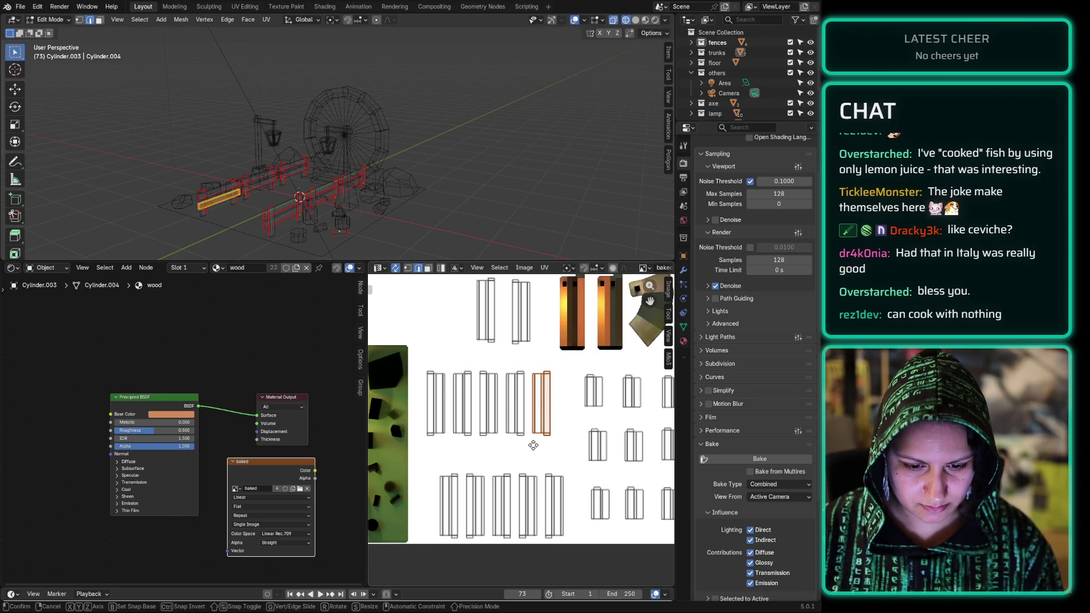
pyautogui.press('g')
pyautogui.click(550, 450)
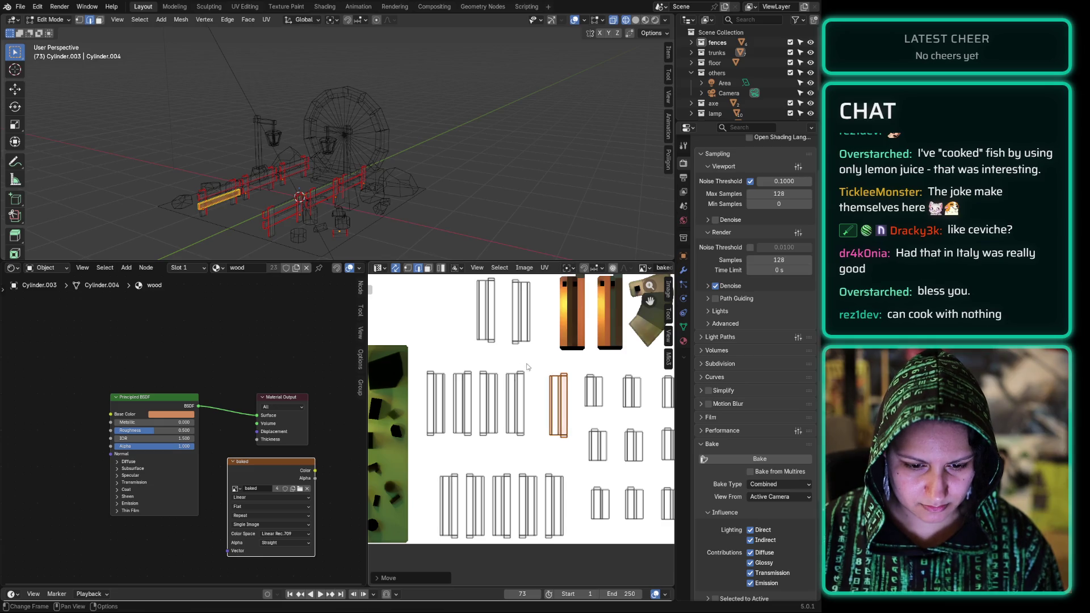
pyautogui.click(505, 456)
pyautogui.press('g')
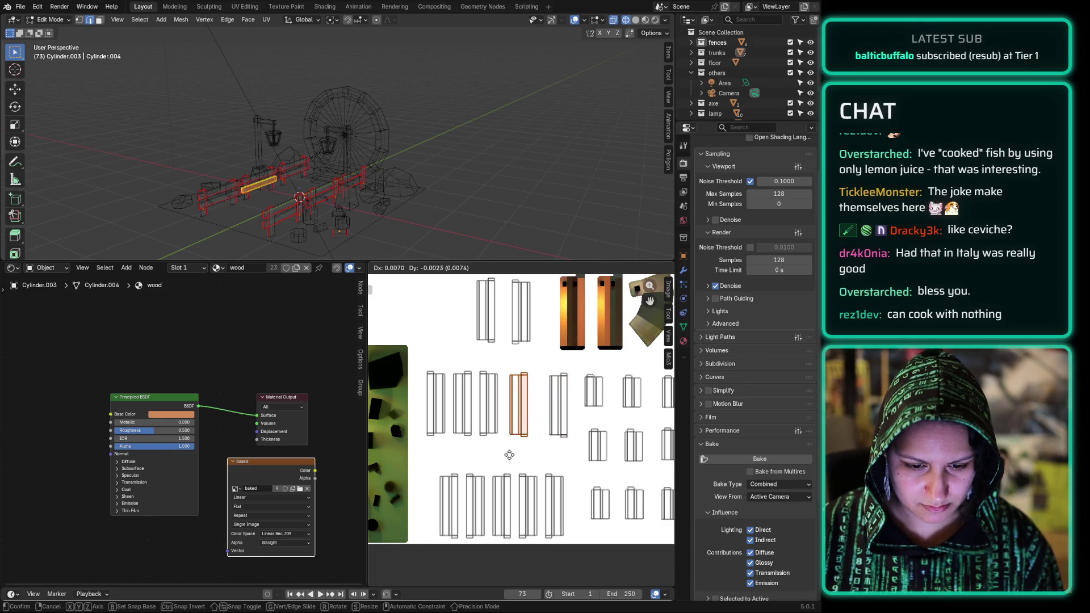
pyautogui.click(520, 456)
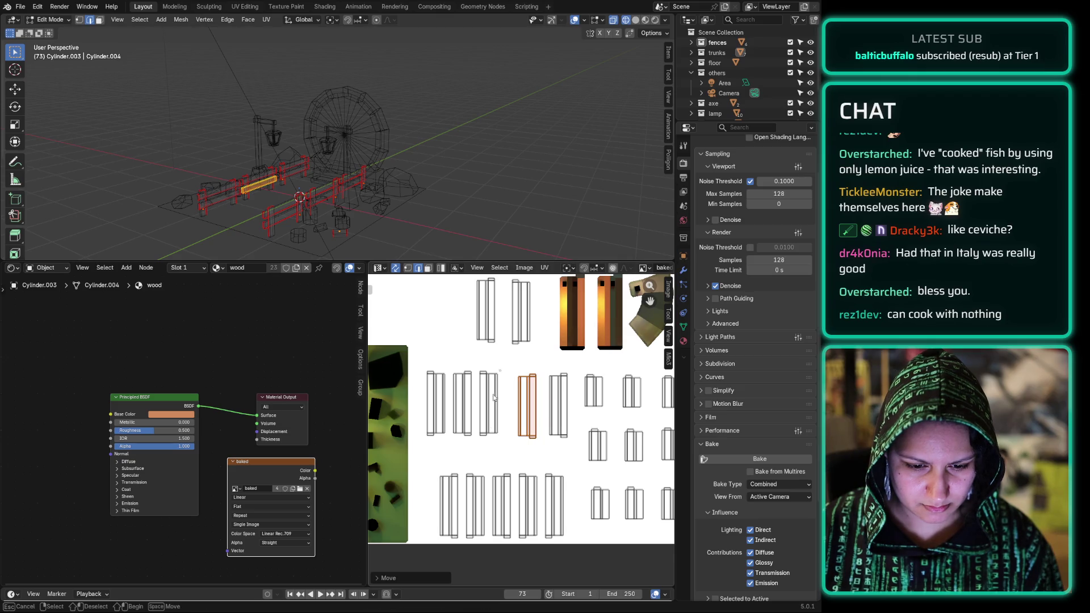
pyautogui.click(478, 458)
pyautogui.press('g')
pyautogui.click(481, 458)
pyautogui.click(448, 459)
pyautogui.press('g')
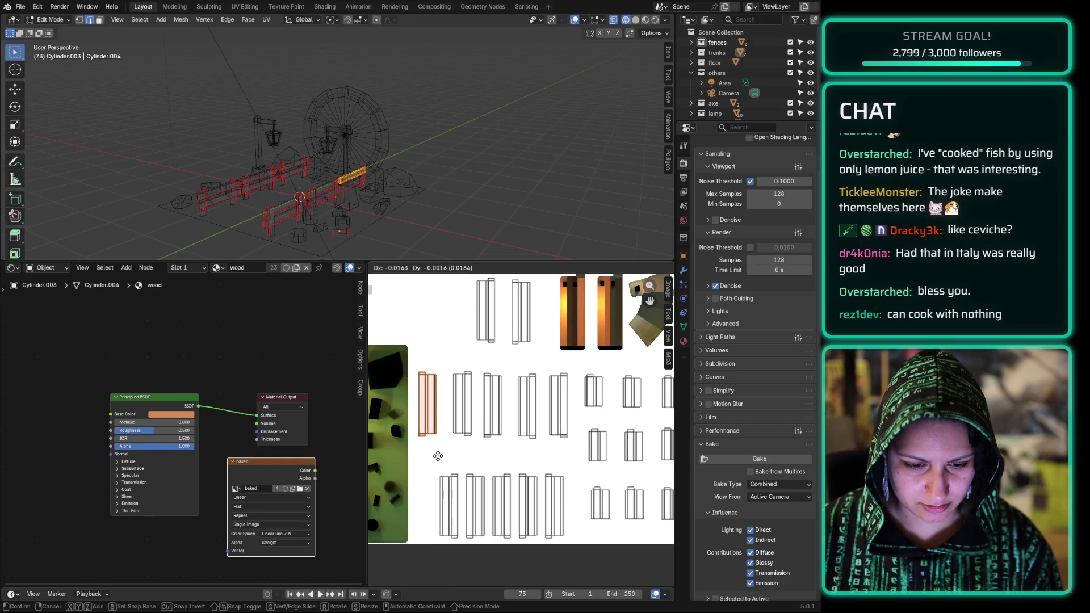
pyautogui.click(435, 456)
# Step: Nudge two more islands into alignment and box-select the lower-left island
pyautogui.press('g')
pyautogui.click(456, 410)
pyautogui.click(448, 367)
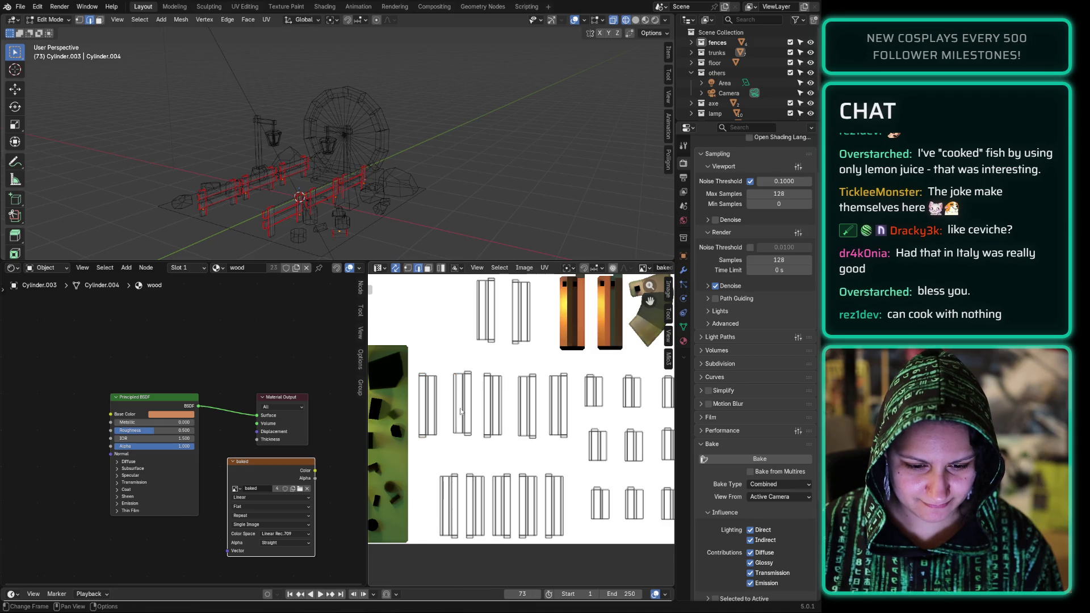
pyautogui.moveTo(451, 363); pyautogui.dragTo(476, 445)
pyautogui.press('g')
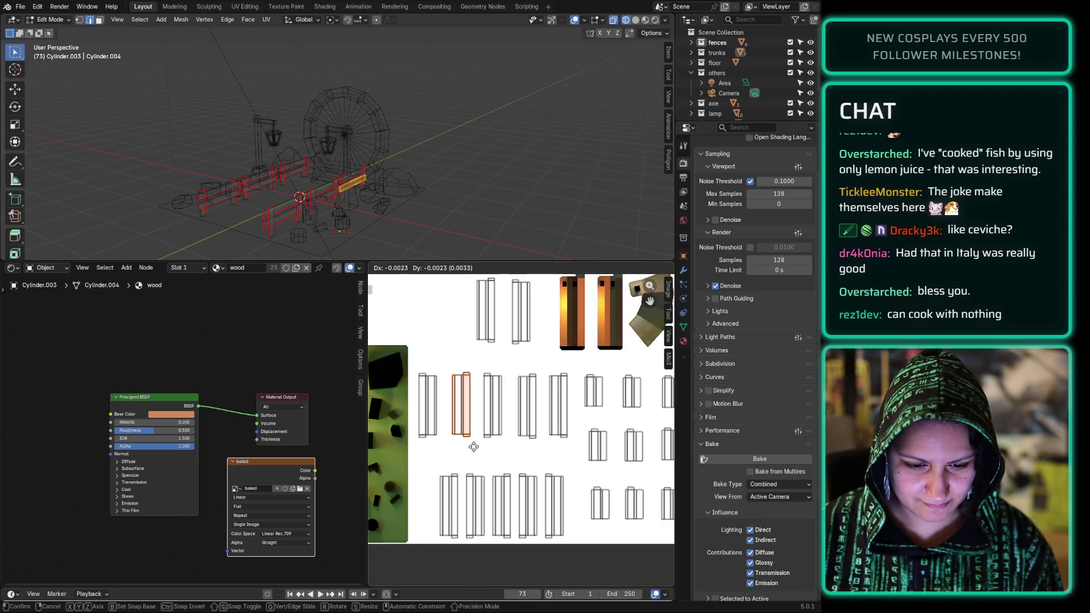
pyautogui.click(454, 435)
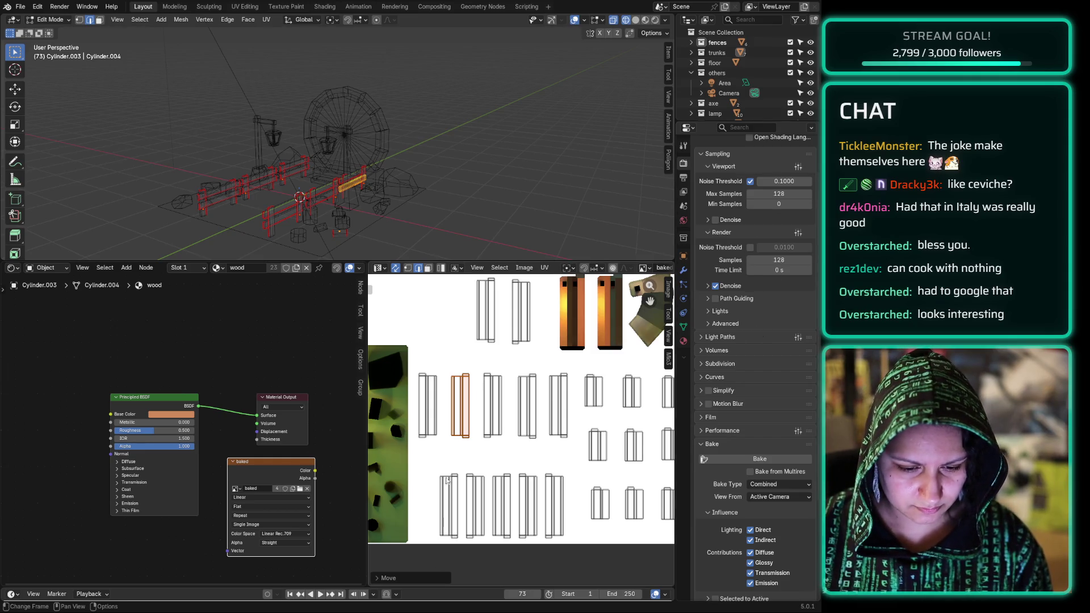
pyautogui.moveTo(428, 463); pyautogui.dragTo(455, 571)
# Step: Line up the bottom row by moving the lower-left island and its neighbours left
pyautogui.press('g')
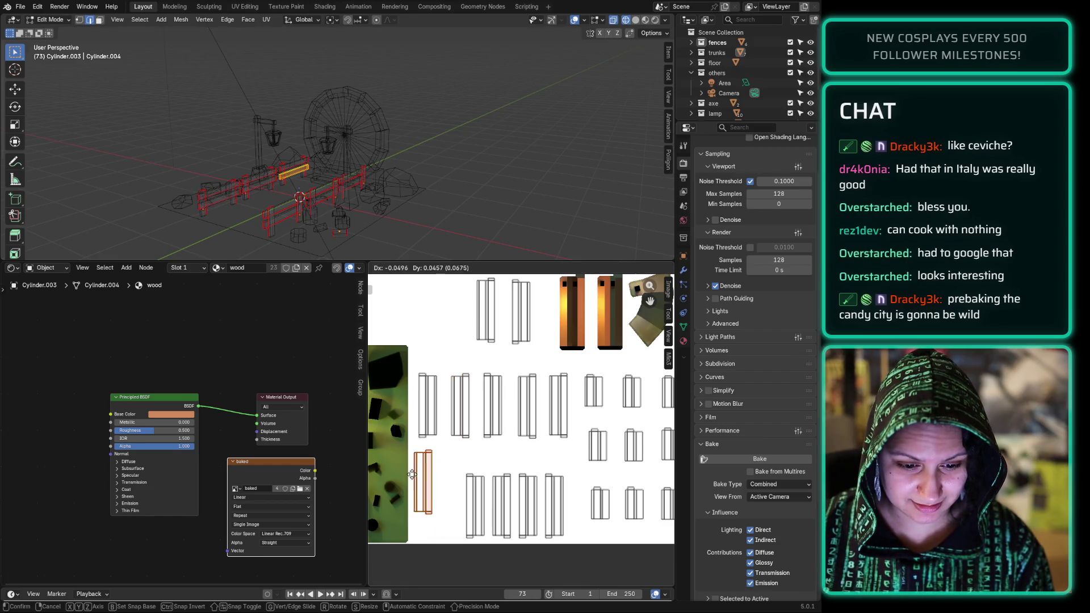
pyautogui.click(418, 476)
pyautogui.moveTo(459, 453); pyautogui.dragTo(487, 544)
pyautogui.press('g')
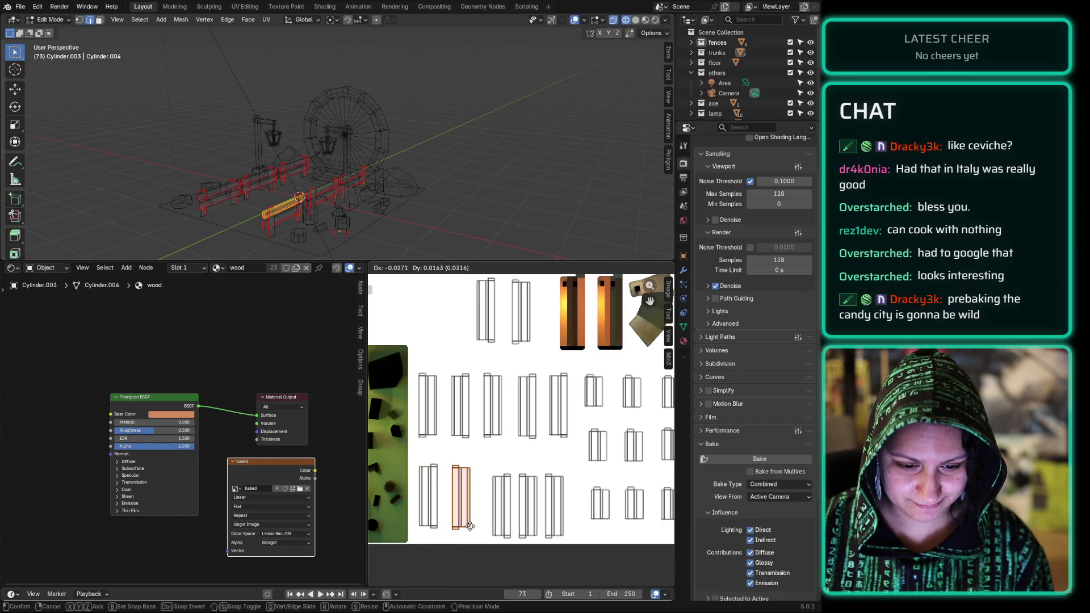
pyautogui.click(470, 530)
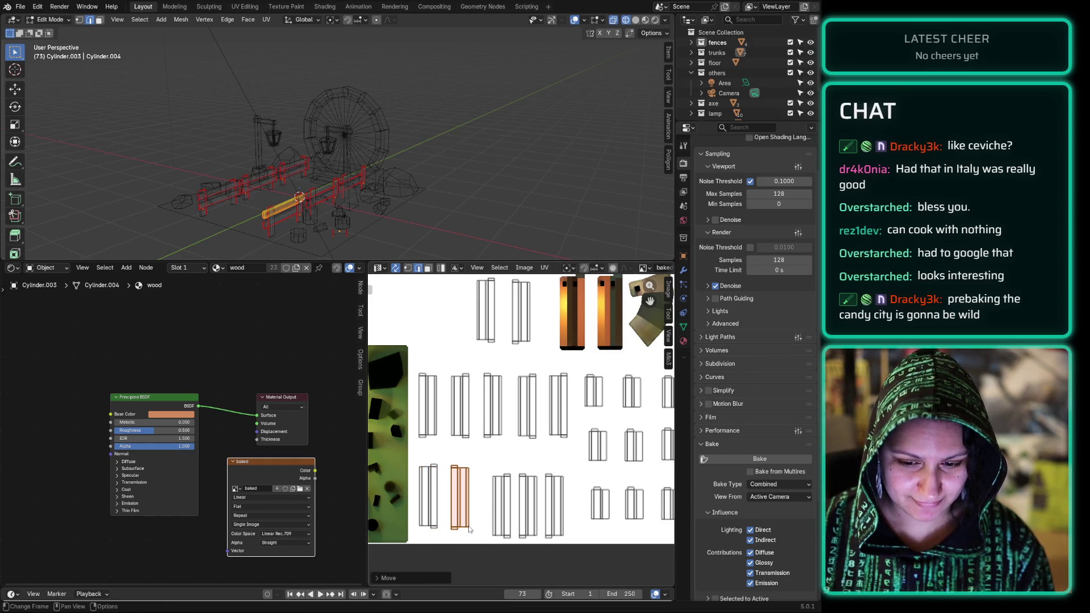
pyautogui.click(510, 538)
pyautogui.moveTo(510, 540); pyautogui.dragTo(503, 531)
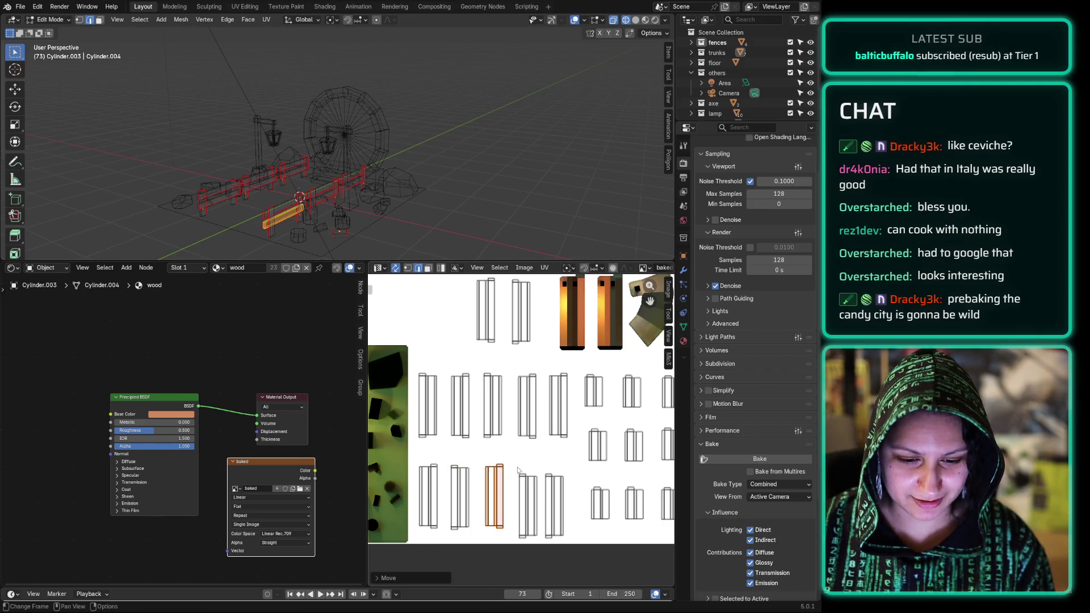
# Step: Shift the rightmost bottom island up and right, then clear the UV selection
pyautogui.click(573, 539)
pyautogui.press('g')
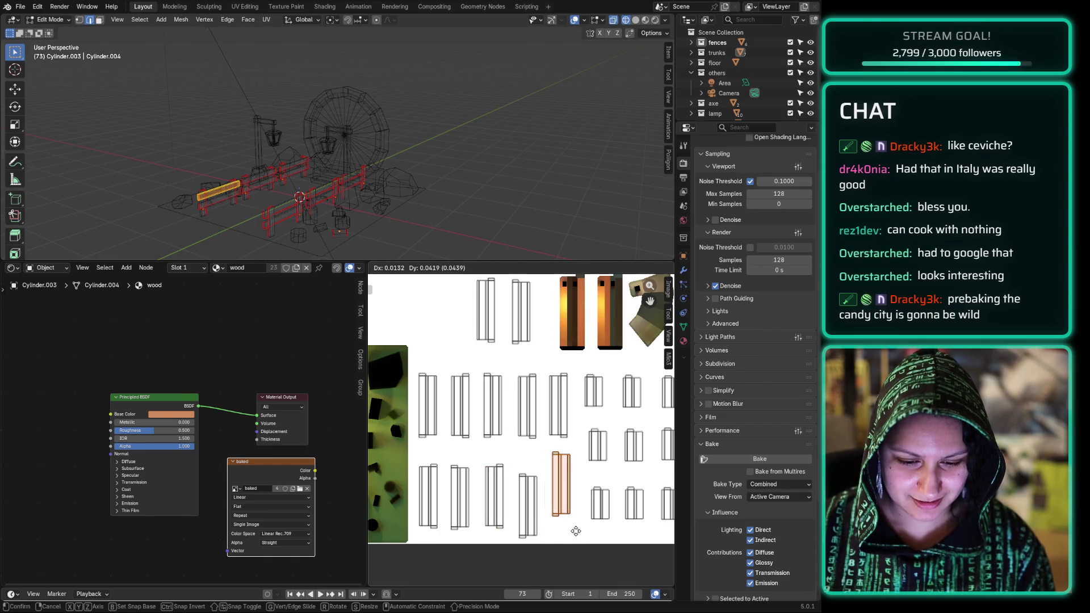
pyautogui.click(576, 543)
pyautogui.moveTo(514, 467)
pyautogui.mouseDown()
pyautogui.moveTo(536, 557)
pyautogui.moveTo(543, 552)
pyautogui.mouseUp()
pyautogui.press('g')
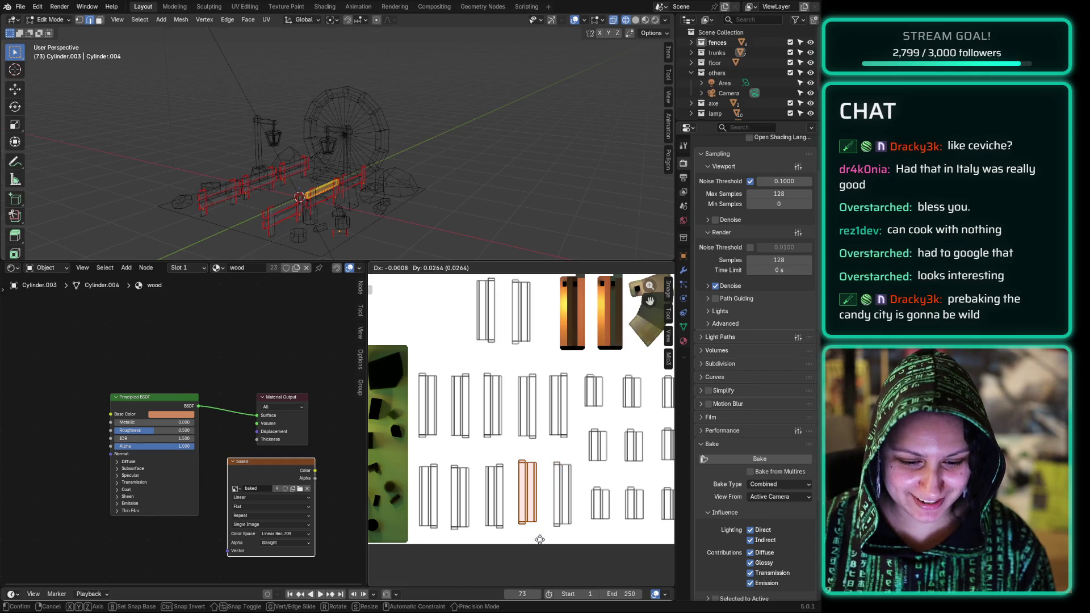
pyautogui.click(536, 533)
pyautogui.click(503, 453)
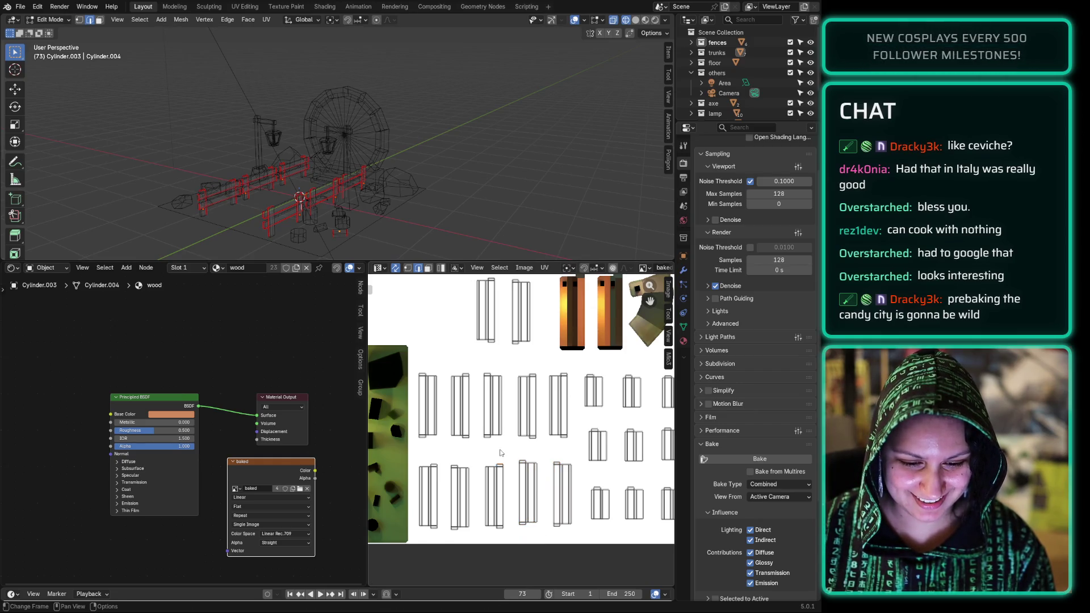
# Step: Check a UV edge's location on the model and return the fences to Object Mode
pyautogui.moveTo(577, 354)
pyautogui.mouseDown(button='middle')
pyautogui.moveTo(530, 415)
pyautogui.moveTo(416, 417)
pyautogui.moveTo(483, 397)
pyautogui.moveTo(455, 318)
pyautogui.moveTo(546, 411)
pyautogui.moveTo(538, 339)
pyautogui.moveTo(507, 339)
pyautogui.moveTo(538, 338)
pyautogui.mouseUp(button='middle')
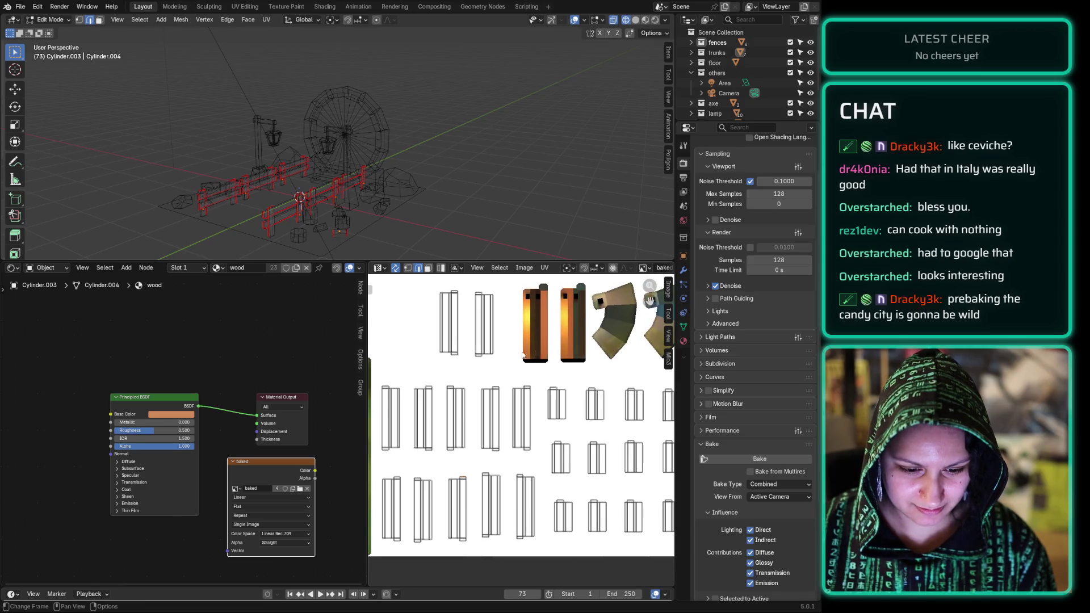
pyautogui.click(401, 368)
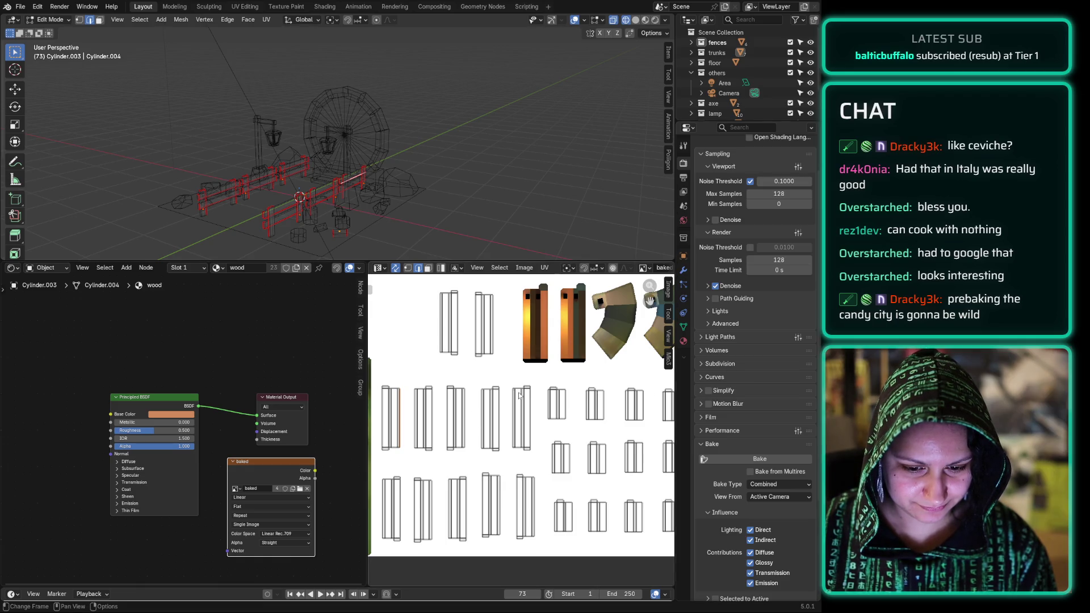
pyautogui.scroll(-1, 503, 392)
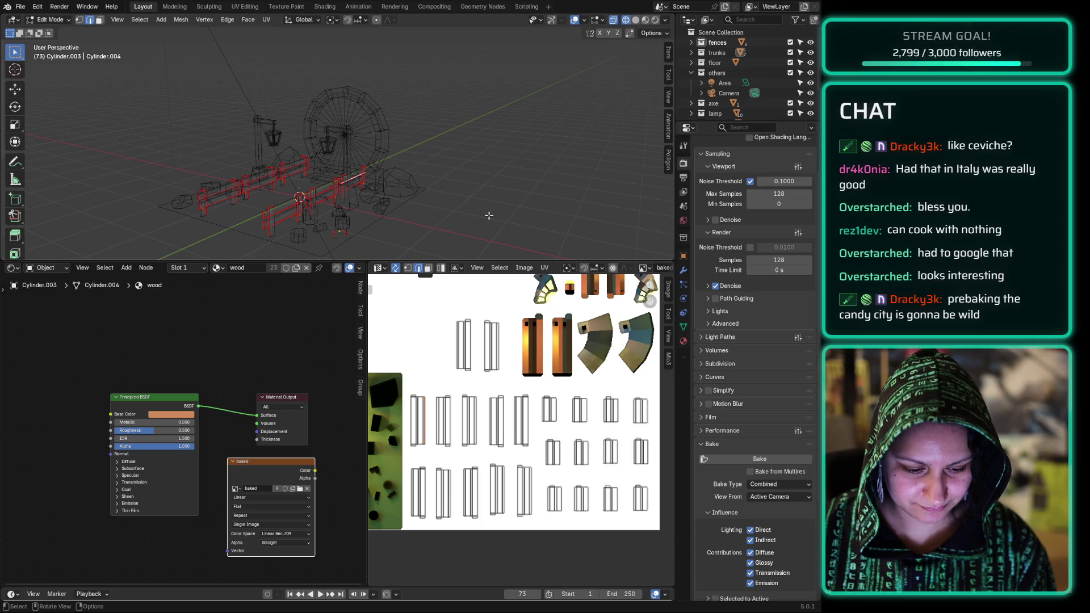
pyautogui.press('Tab')
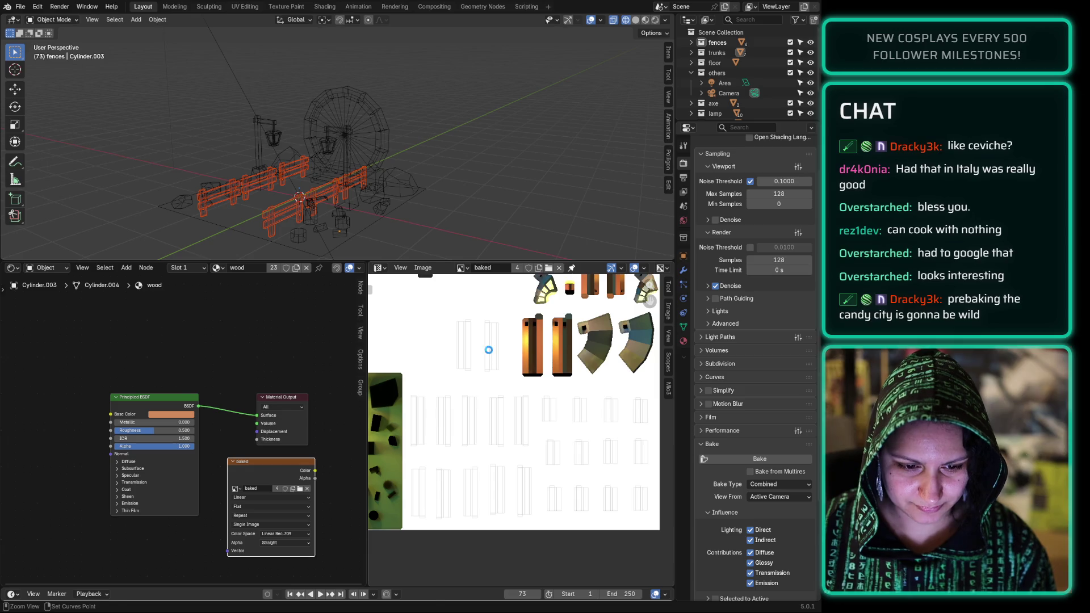
# Step: Save the project as portal.blend
pyautogui.hotkey('ctrl', 's')
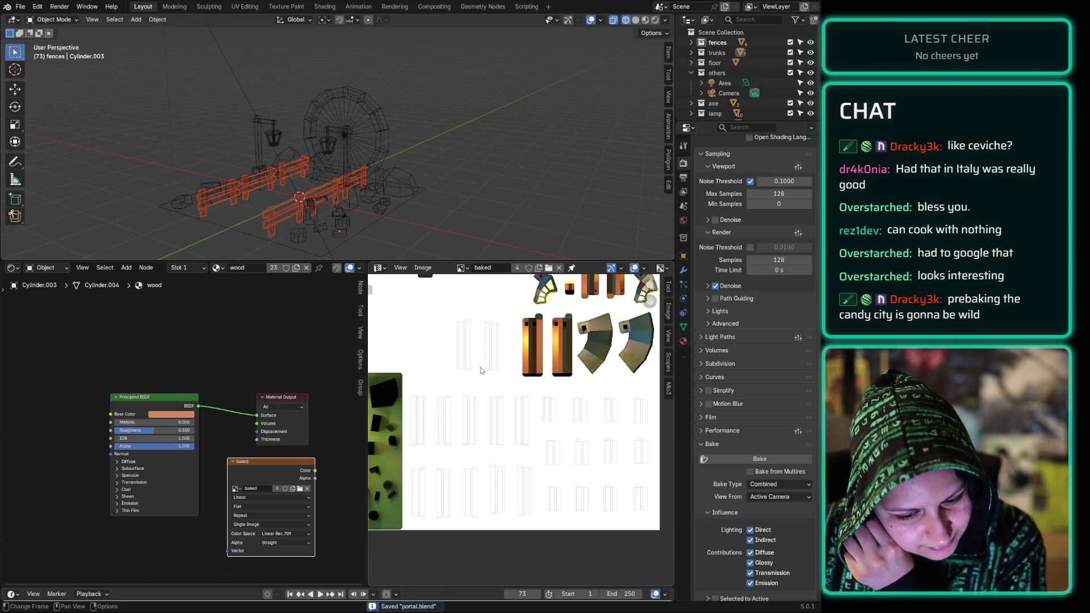
# Step: Start baking the fences into the shared baked texture
pyautogui.click(760, 459)
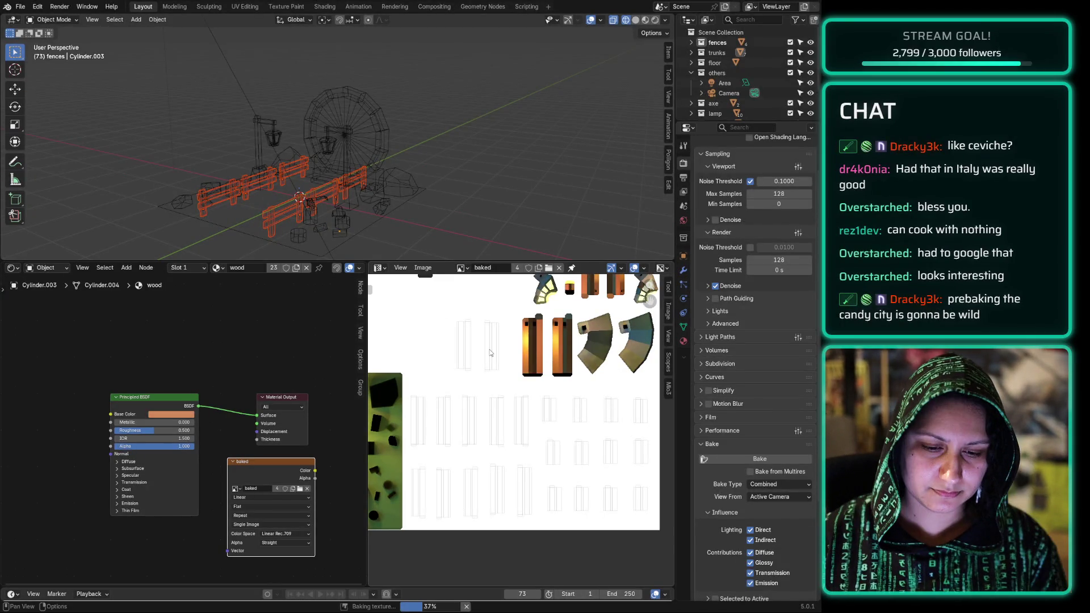
# Step: Pan the Image Editor to see more of the baked atlas while the fence bake runs
pyautogui.moveTo(451, 339)
pyautogui.mouseDown(button='middle')
pyautogui.moveTo(576, 507)
pyautogui.moveTo(617, 485)
pyautogui.moveTo(584, 485)
pyautogui.moveTo(570, 396)
pyautogui.moveTo(497, 365)
pyautogui.moveTo(433, 369)
pyautogui.mouseUp(button='middle')
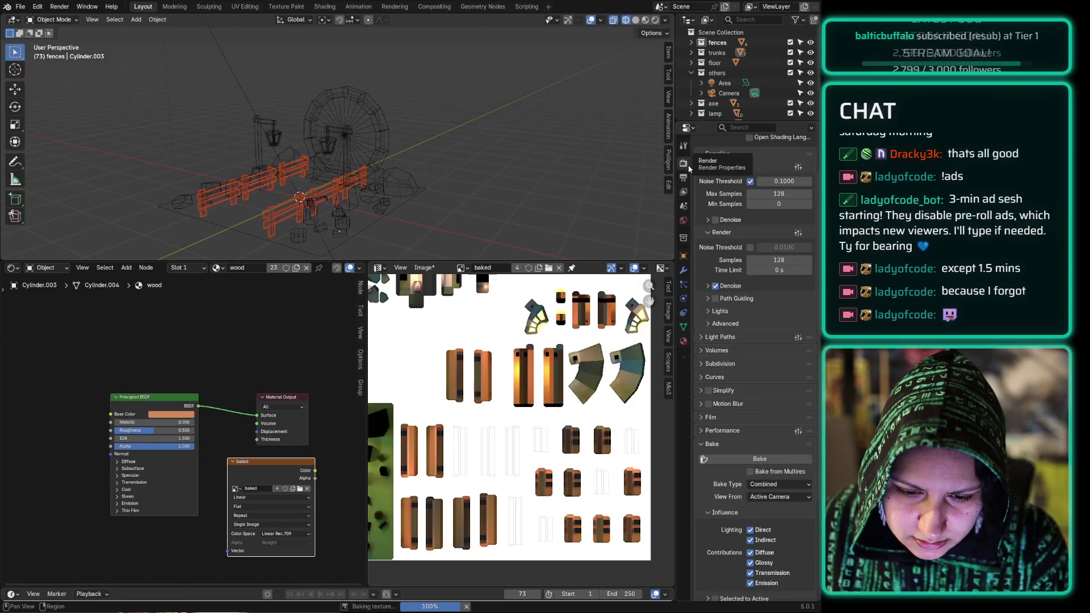
pyautogui.scroll(-5, 691, 169)
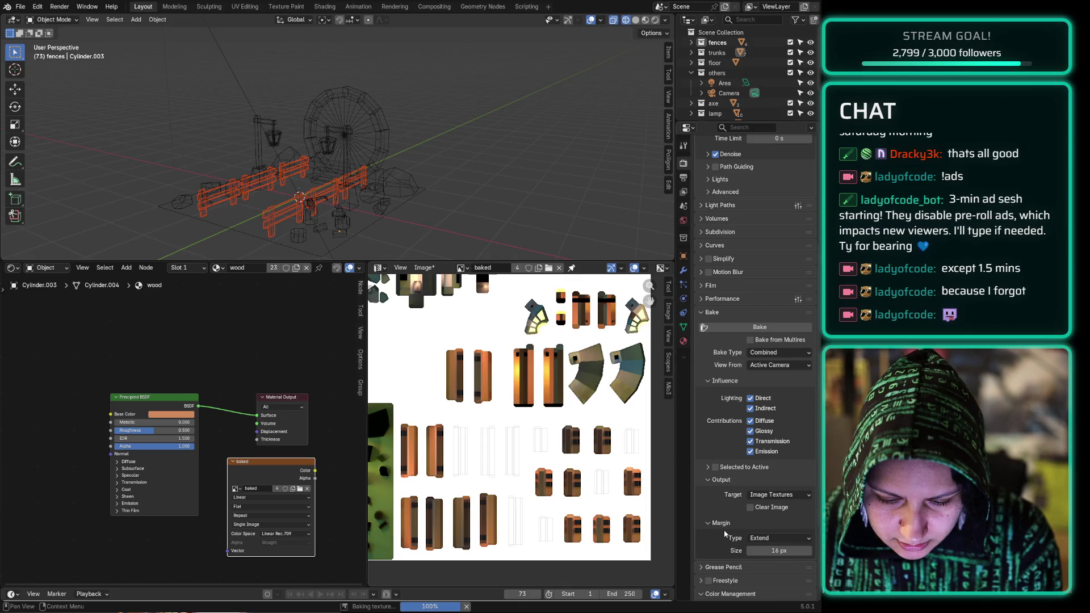
# Step: Scroll Render Properties to review Bake Output, Margin and Color Management as the bake completes
pyautogui.scroll(-5, 725, 534)
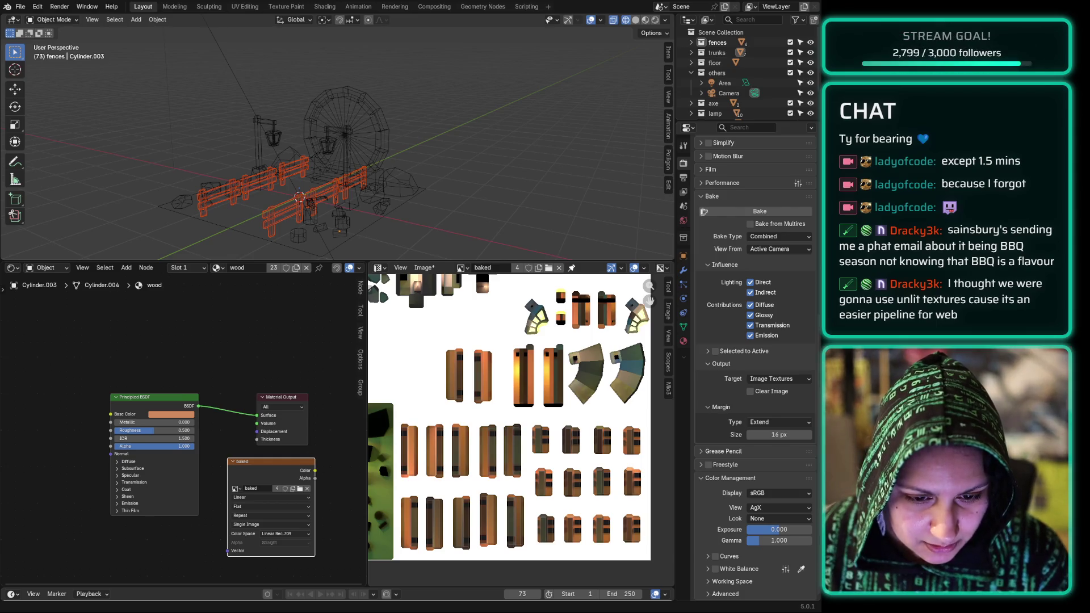
pyautogui.scroll(-3, 438, 389)
# Step: Save the updated baked atlas, fence islands included, to baked.hdr
pyautogui.scroll(2, 436, 337)
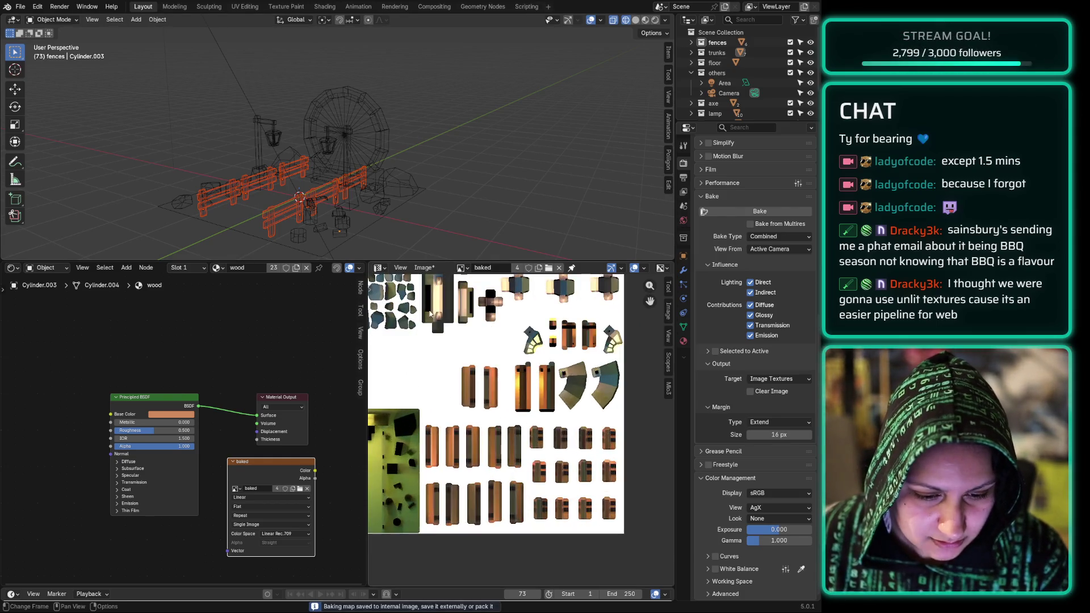
pyautogui.click(429, 269)
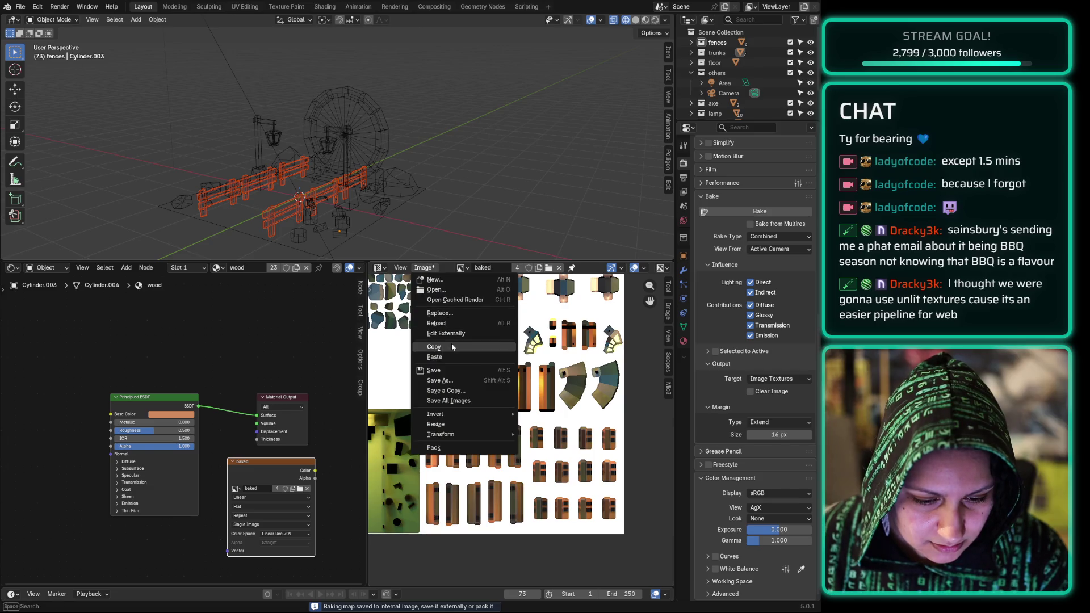
pyautogui.click(455, 371)
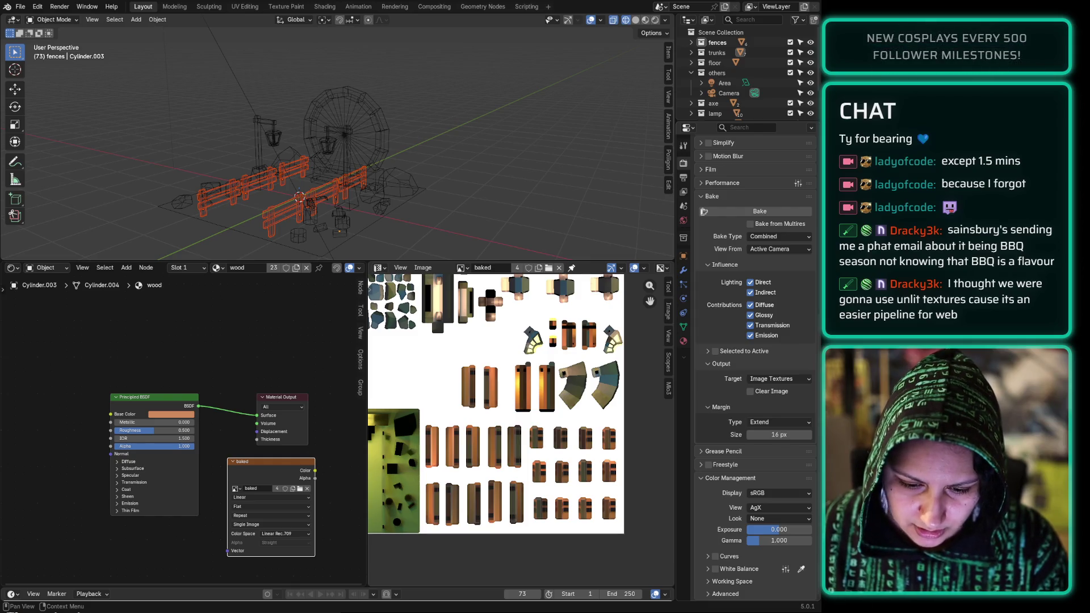
# Step: Set the view transform to Standard, deselect the fences, and render the scene with F12
pyautogui.click(772, 506)
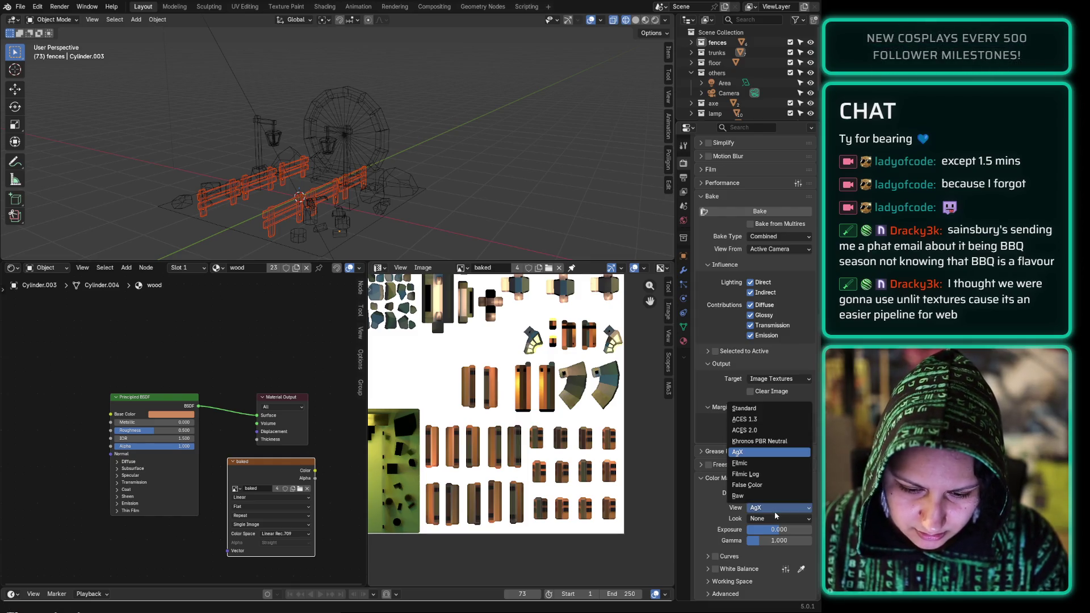
pyautogui.click(765, 408)
pyautogui.click(529, 166)
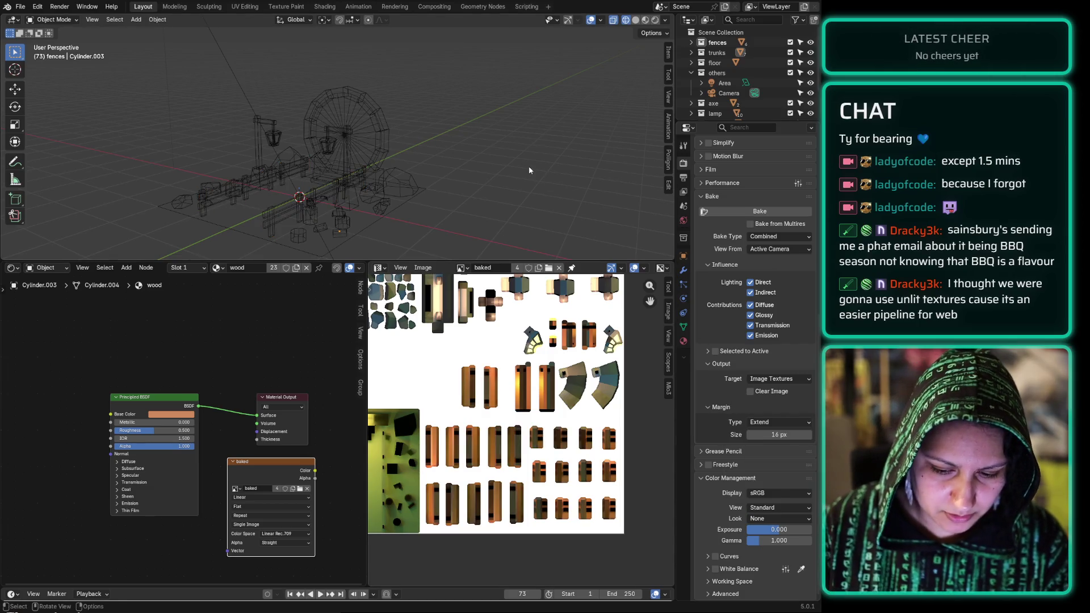
pyautogui.press('F12')
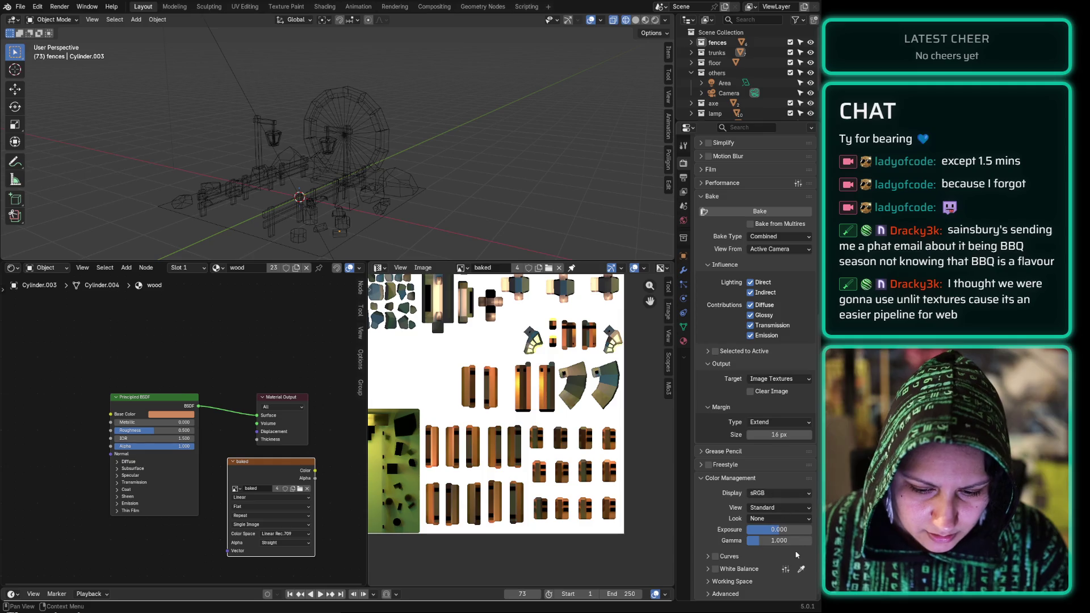
# Step: Switch the view transform back to AgX, re-render the scene, and bring up the editor type list
pyautogui.click(779, 507)
pyautogui.click(762, 458)
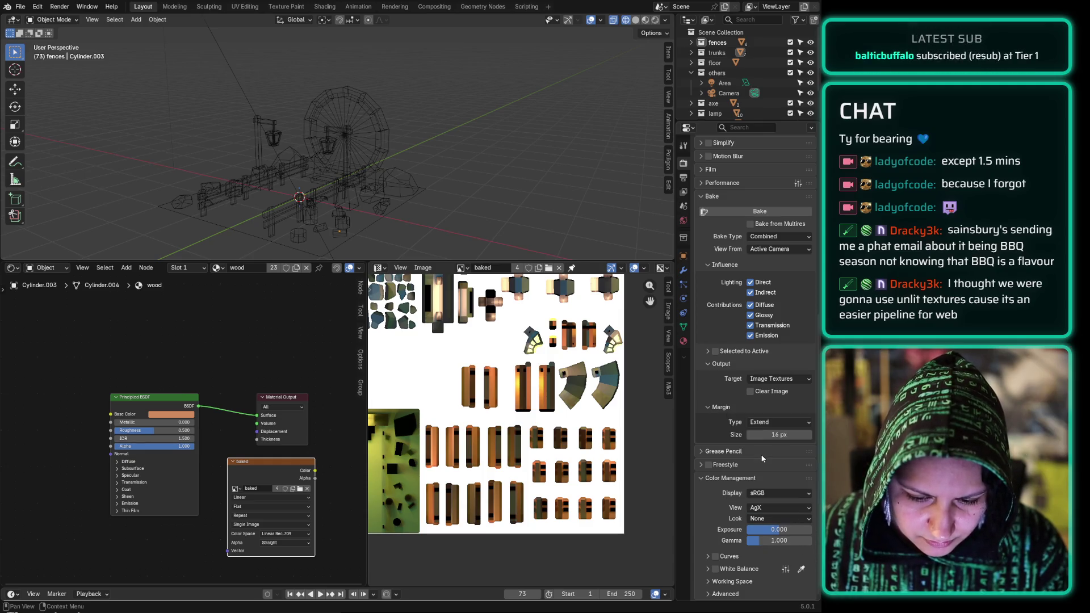
pyautogui.press('F12')
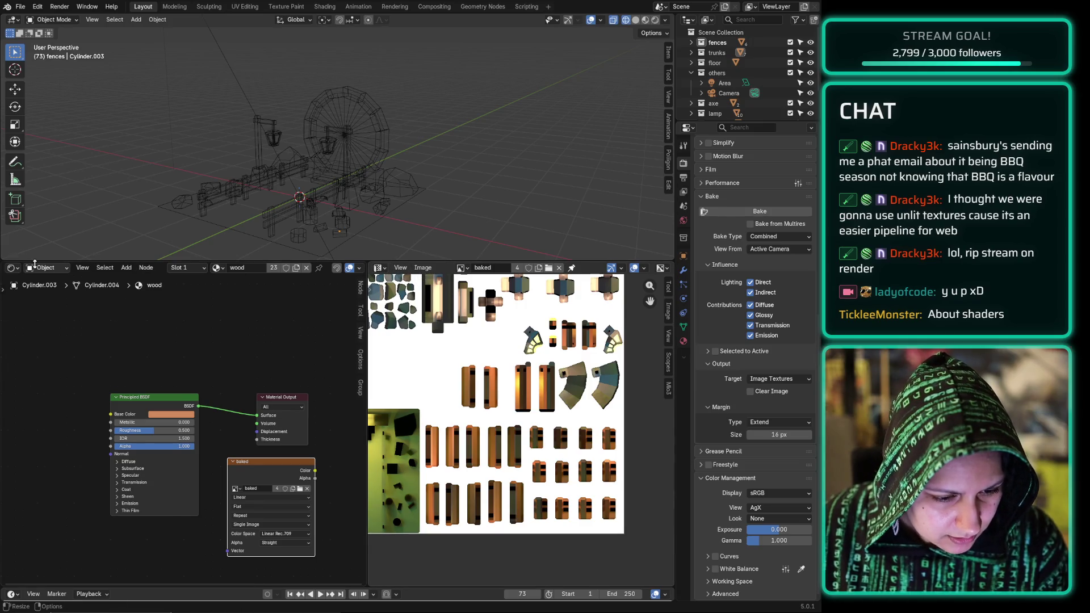
pyautogui.click(12, 267)
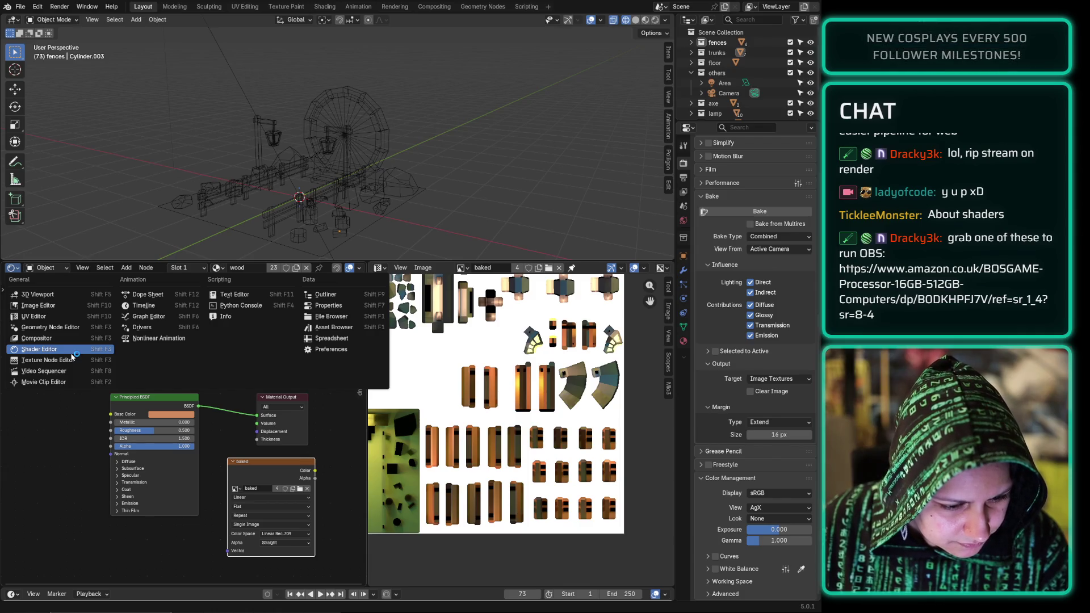
# Step: Turn the shader node panel into the Compositor and clear the scene object selection
pyautogui.click(73, 338)
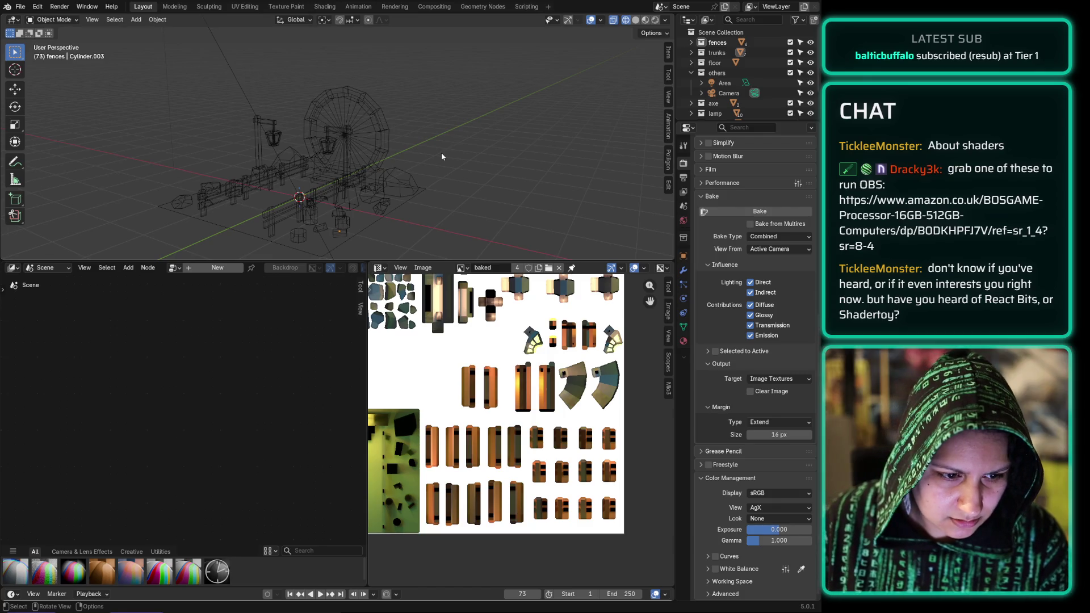
pyautogui.press('a')
pyautogui.click(480, 157)
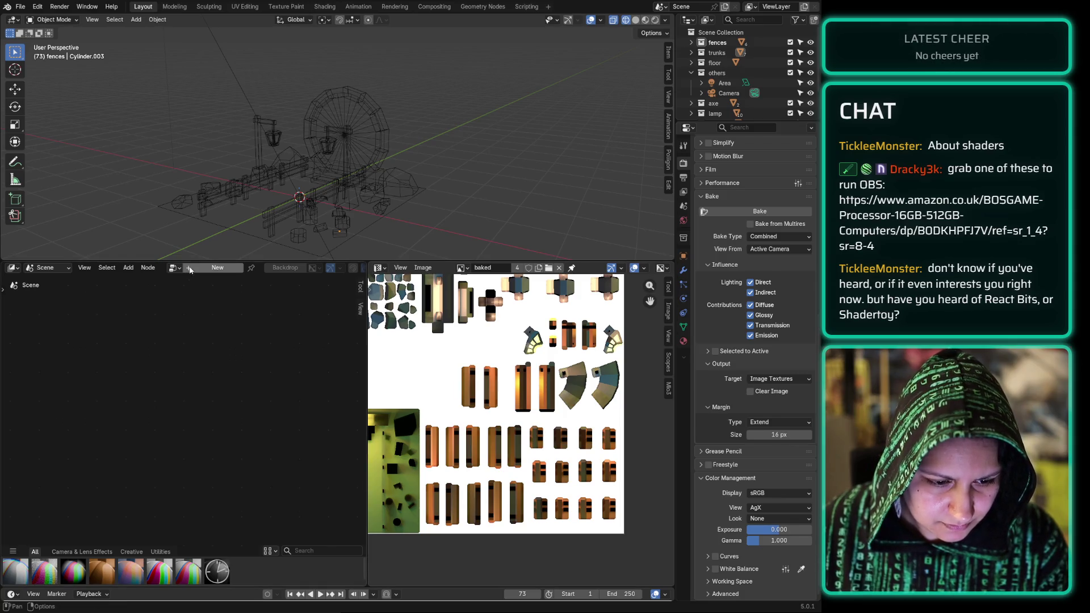
pyautogui.click(66, 268)
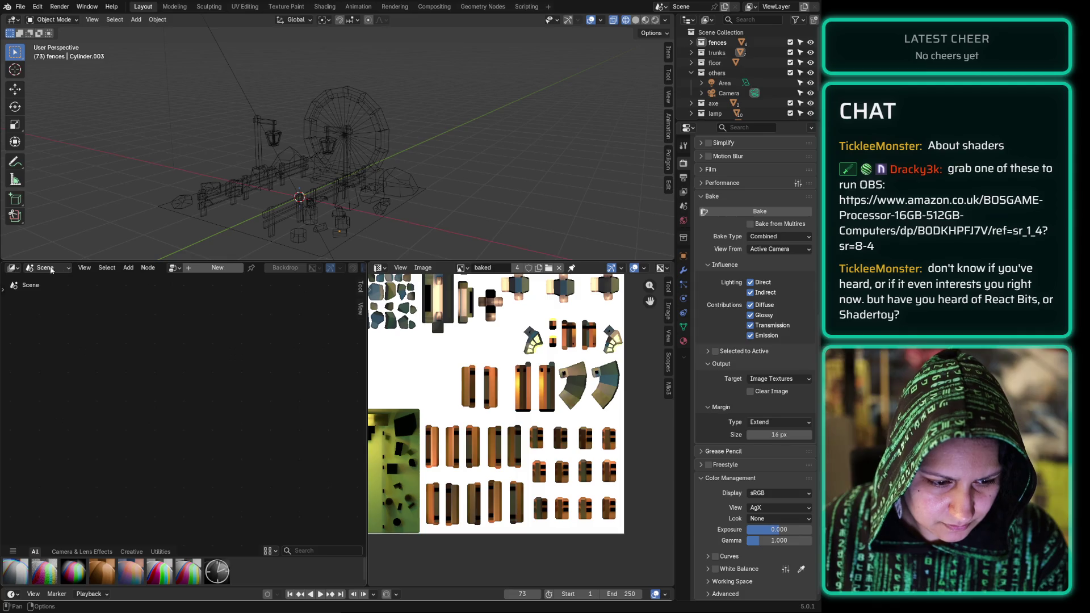
pyautogui.click(13, 267)
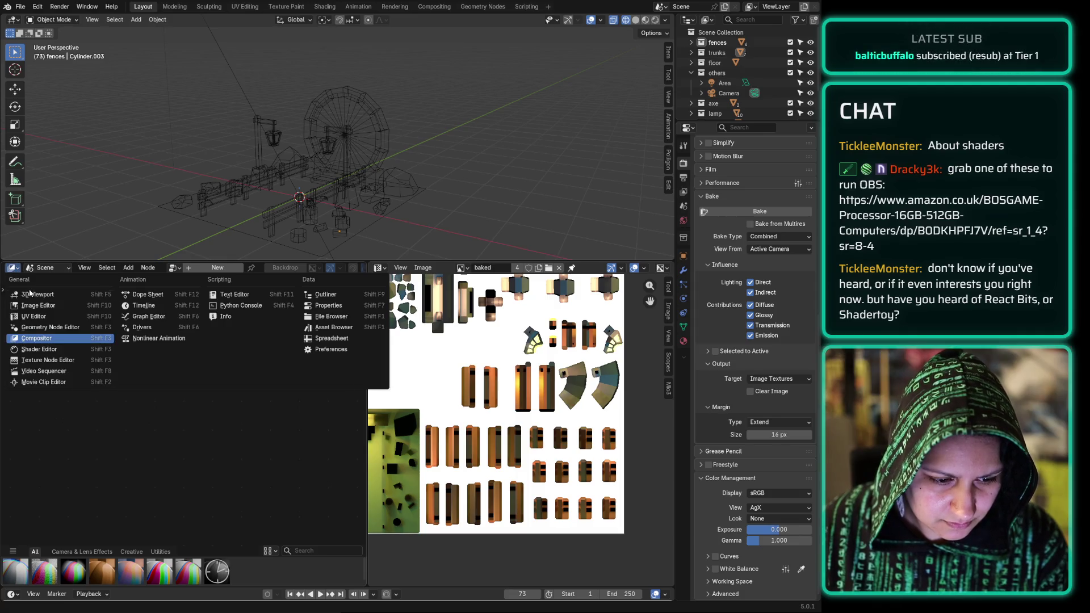
pyautogui.click(61, 339)
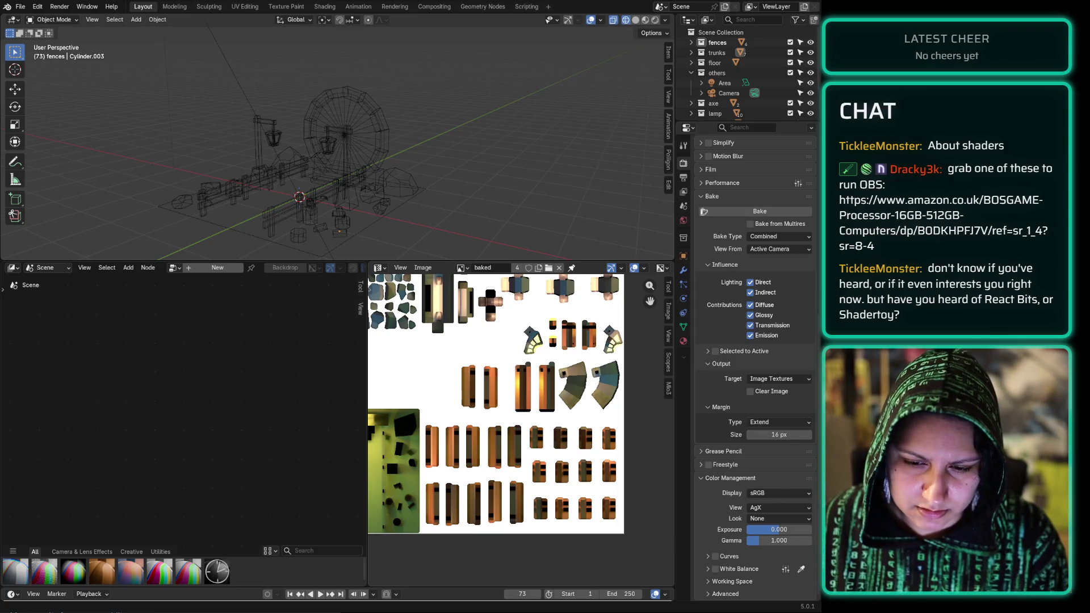
pyautogui.click(150, 270)
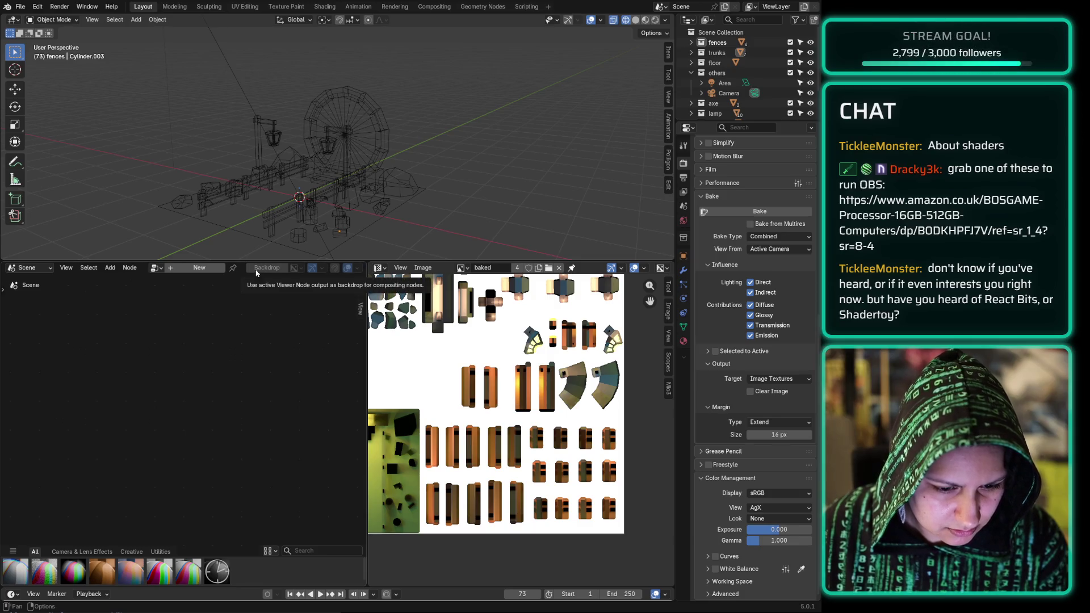
# Step: Create a new Compositor Nodes tree from the compositor header
pyautogui.scroll(-1, 256, 273)
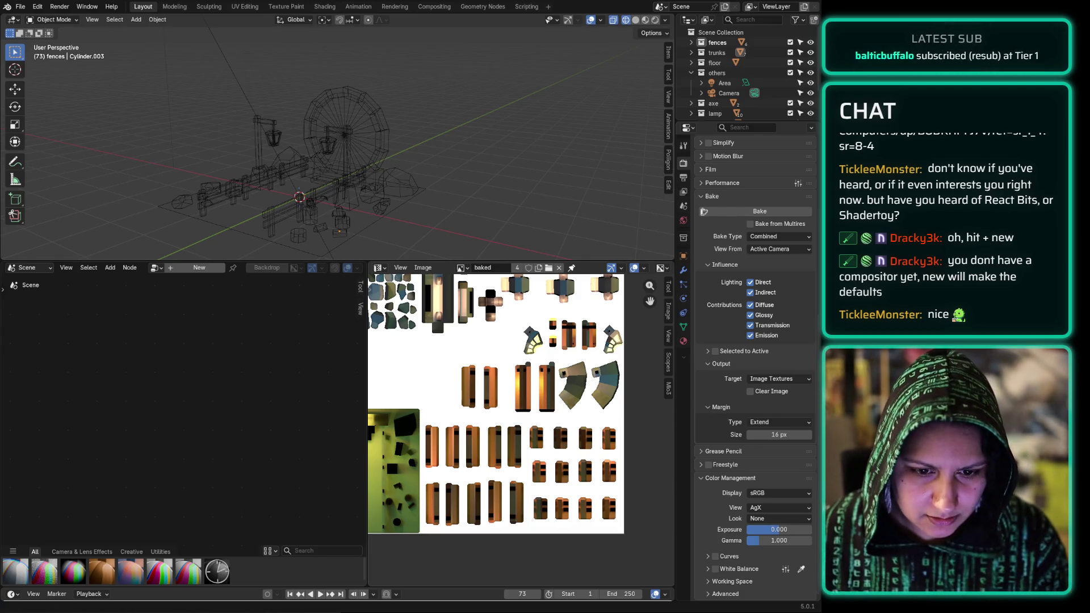
pyautogui.click(170, 269)
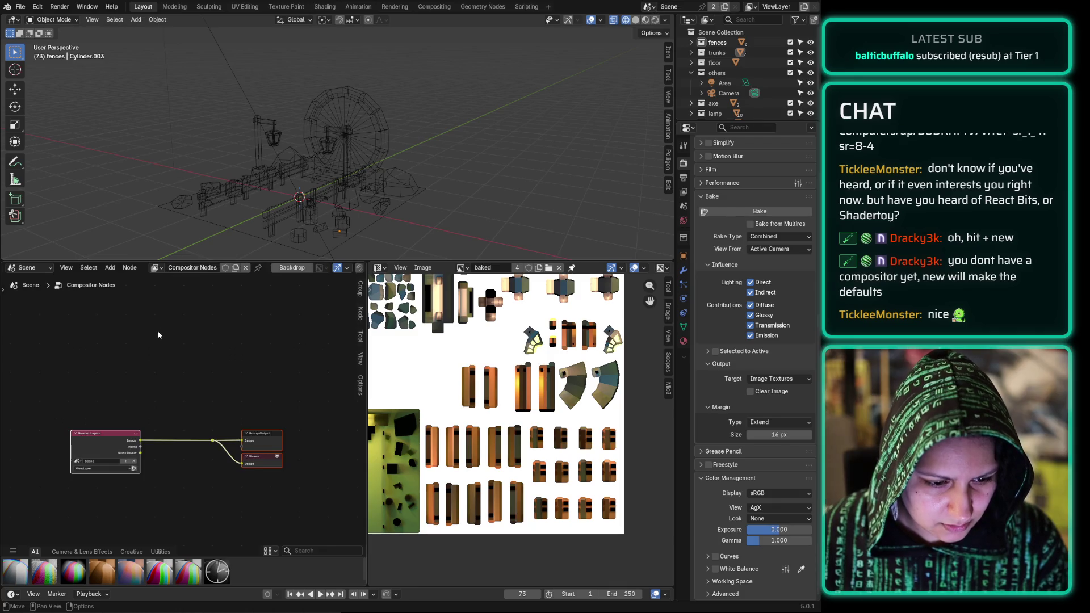
# Step: Move the output nodes closer to Render Layers and raise the Render Layers node
pyautogui.scroll(2, 83, 454)
pyautogui.press('b')
pyautogui.moveTo(330, 422); pyautogui.dragTo(227, 507)
pyautogui.moveTo(295, 444); pyautogui.dragTo(235, 437)
pyautogui.moveTo(86, 432); pyautogui.dragTo(93, 377)
# Step: Frame all compositing nodes and group the Group Output and Viewer nodes together
pyautogui.scroll(1, 73, 420)
pyautogui.press('Home')
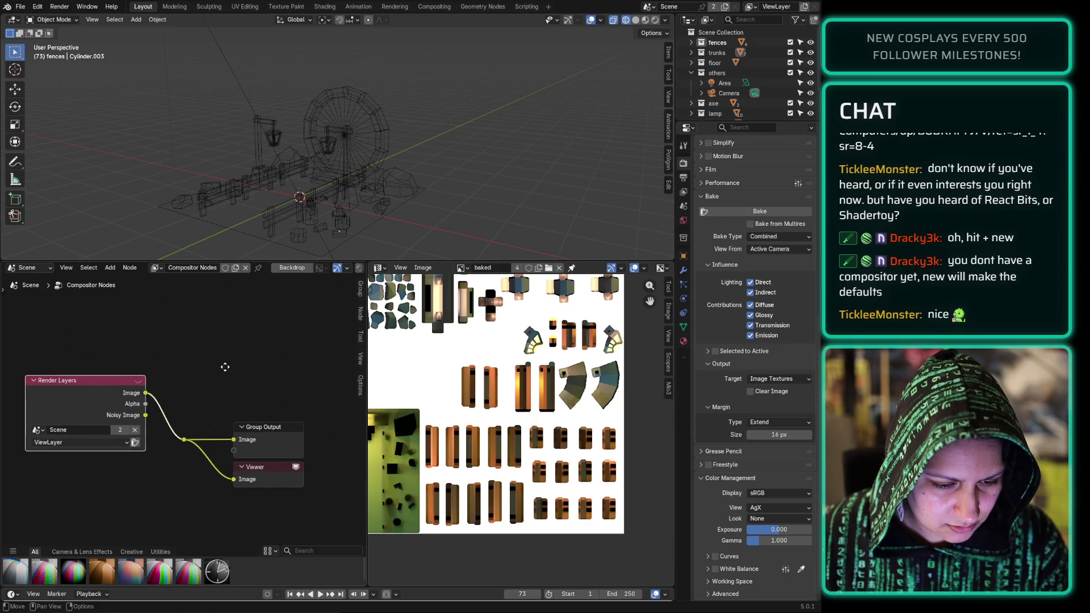
pyautogui.moveTo(310, 377)
pyautogui.mouseDown()
pyautogui.moveTo(227, 507)
pyautogui.moveTo(197, 509)
pyautogui.mouseUp()
pyautogui.moveTo(261, 419); pyautogui.dragTo(260, 419)
pyautogui.scroll(-1, 261, 419)
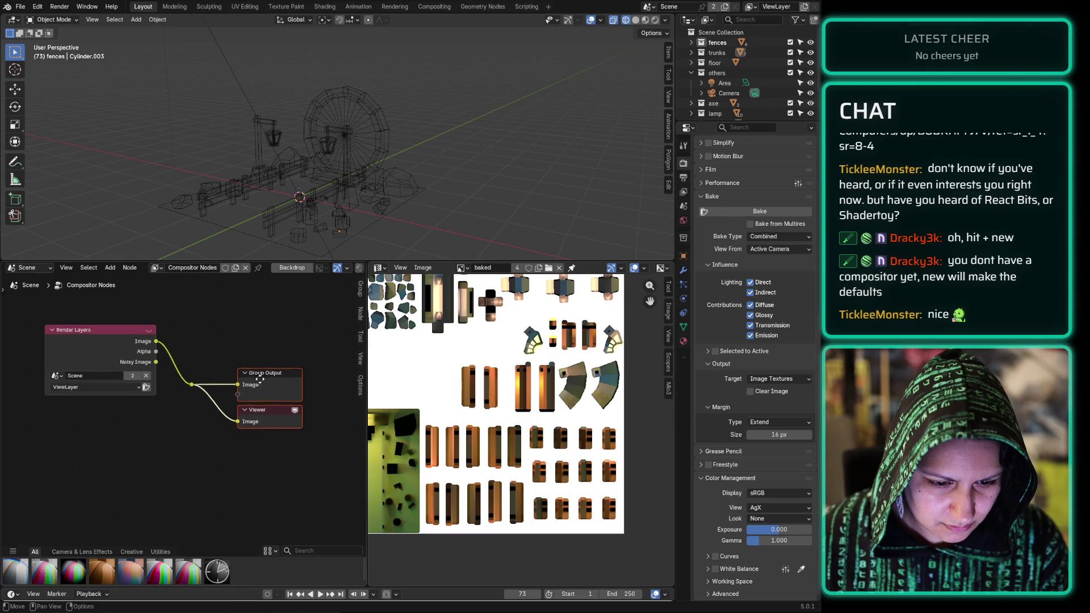
pyautogui.click(256, 372)
pyautogui.scroll(-2, 199, 275)
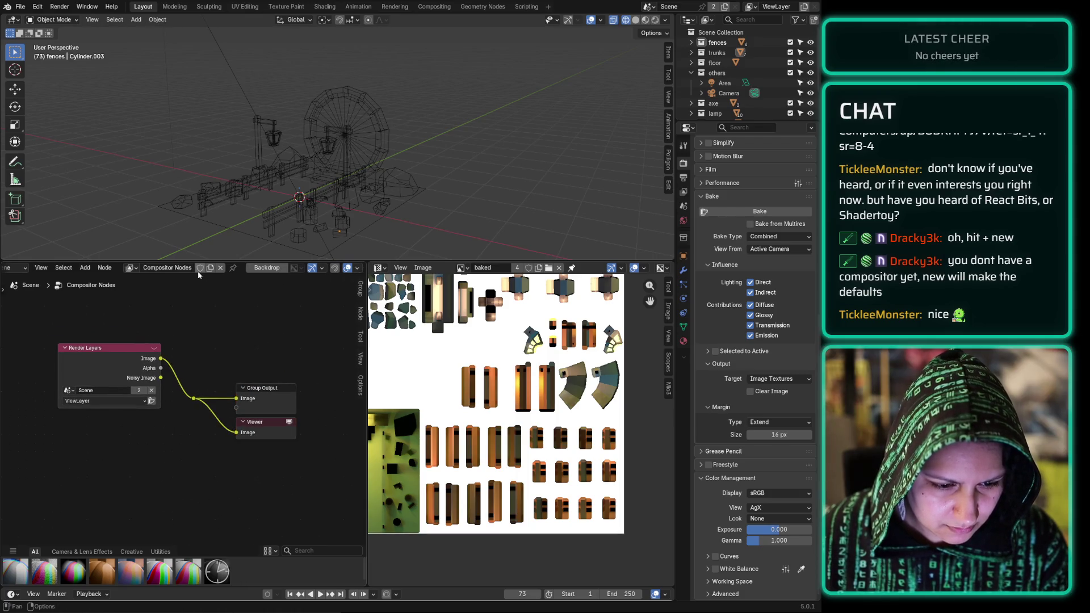
pyautogui.click(357, 268)
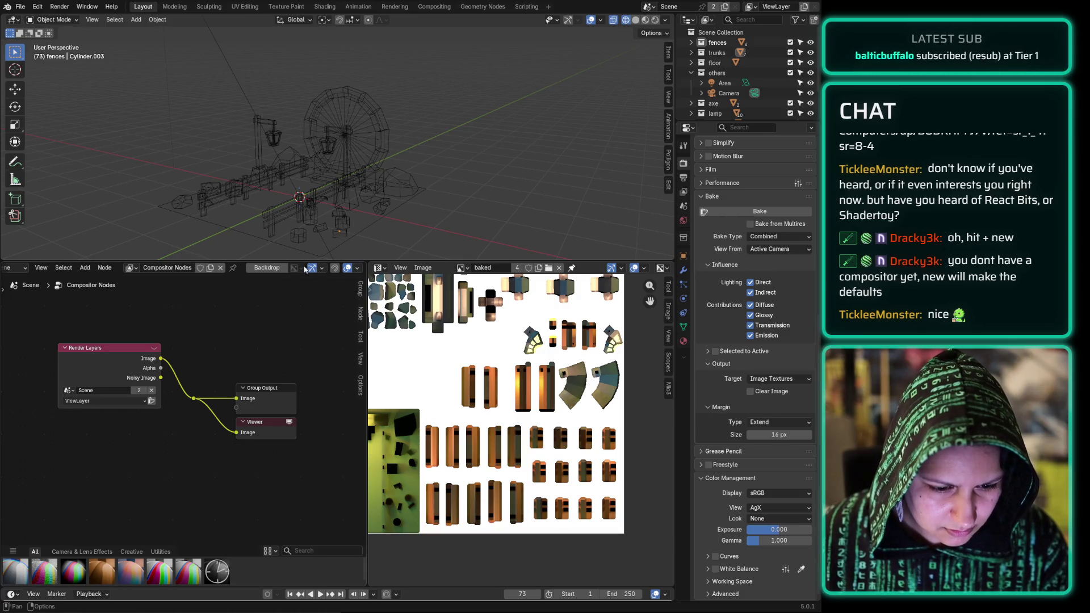
pyautogui.click(104, 268)
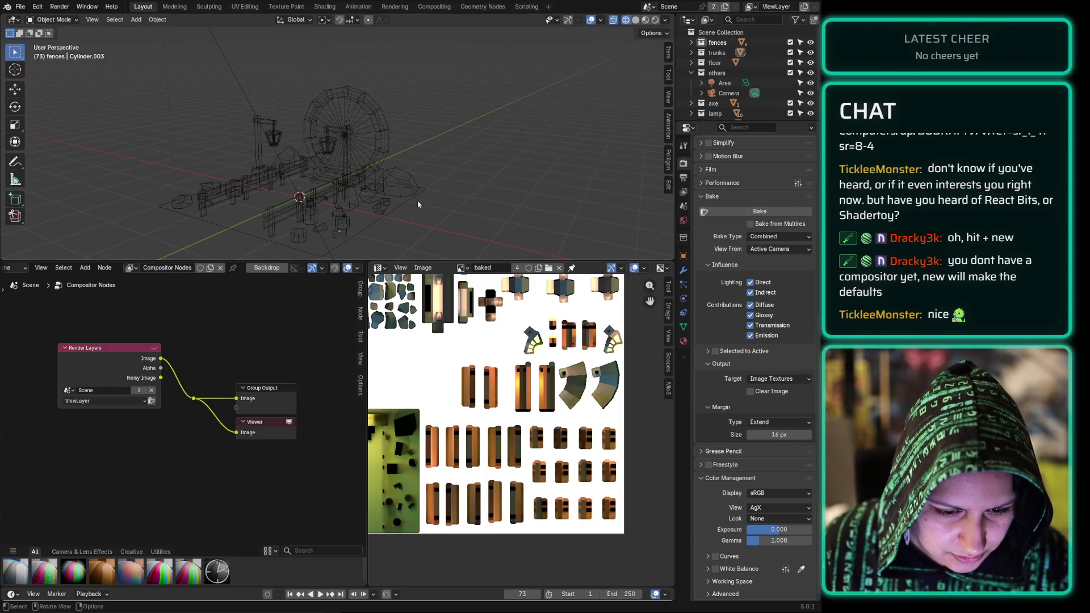
pyautogui.click(358, 268)
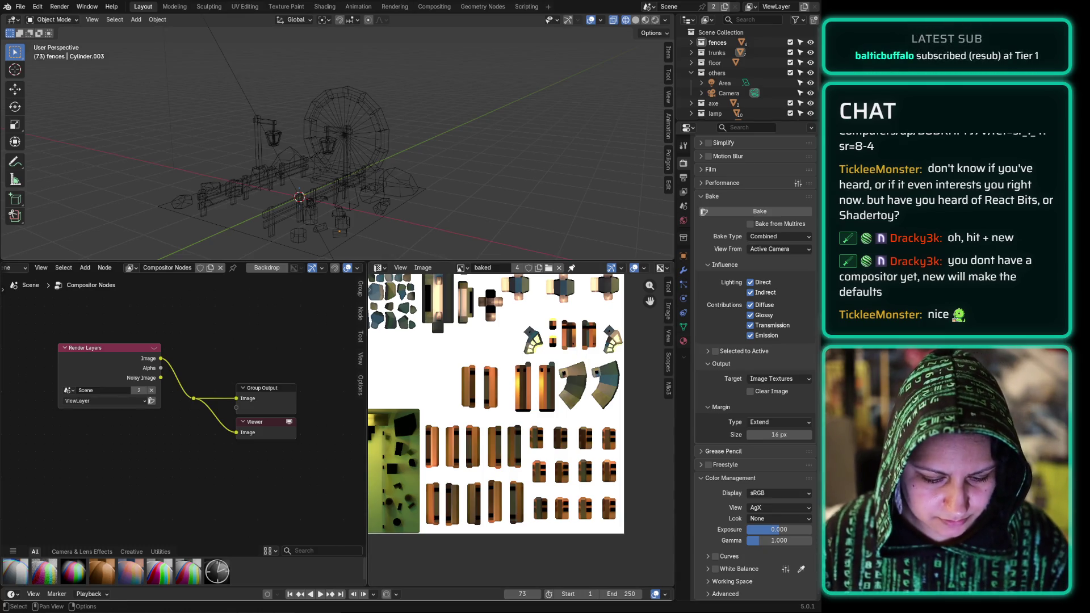
# Step: Add an Image input node to the compositor through the Shift+A search
pyautogui.hotkey('shift', 'a')
pyautogui.moveTo(160, 478)
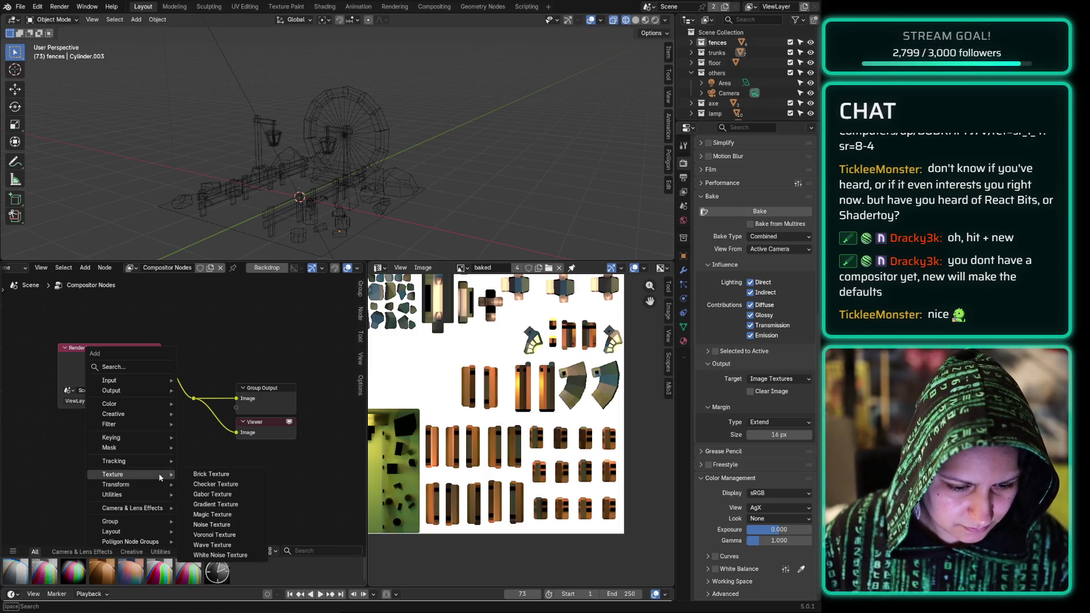
pyautogui.write('image')
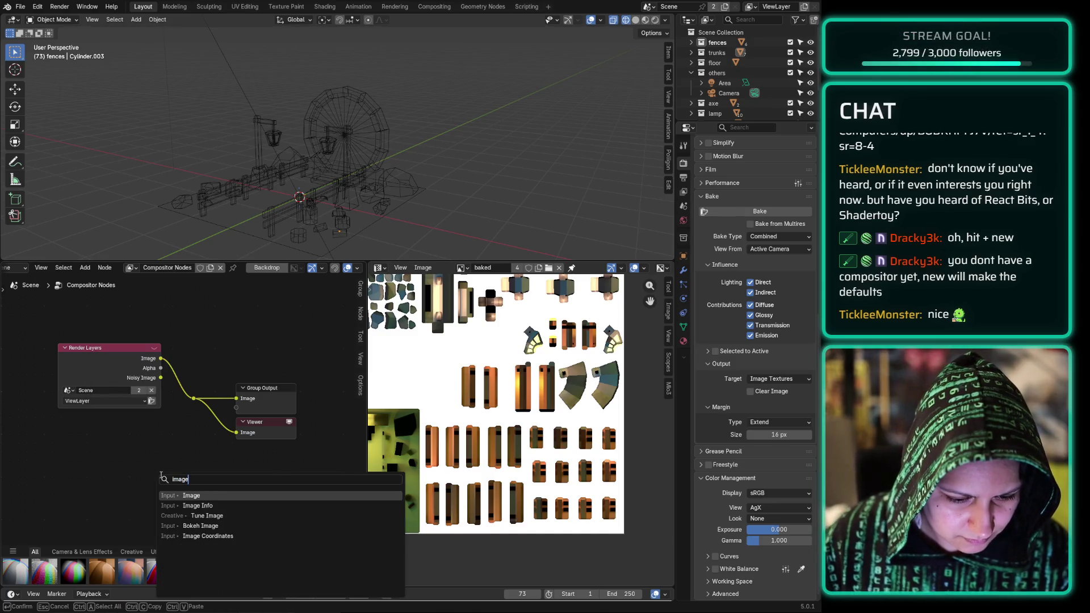
pyautogui.press('Return')
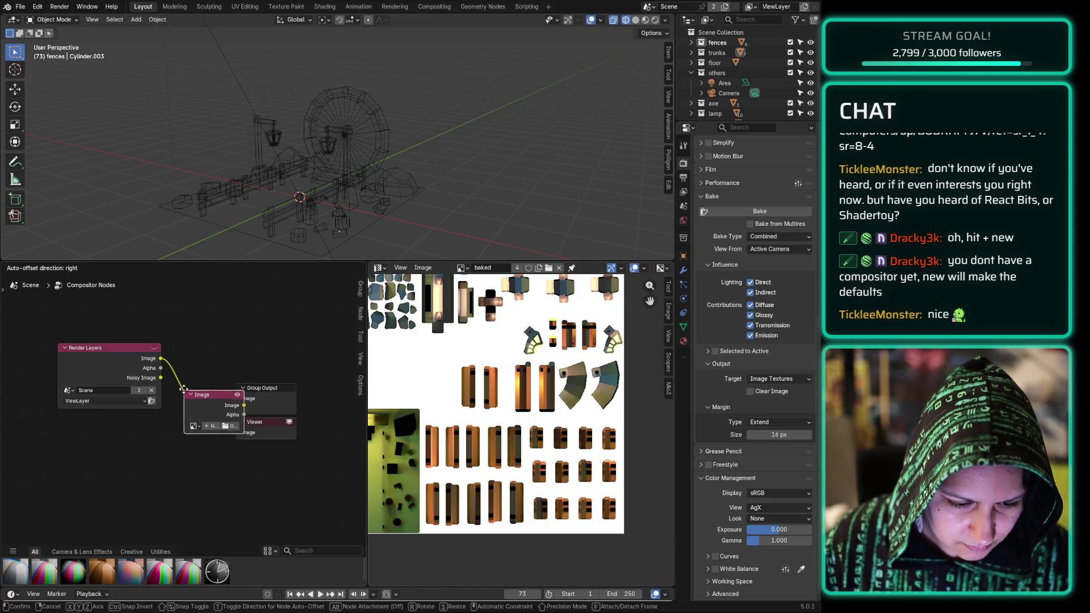
pyautogui.click(200, 327)
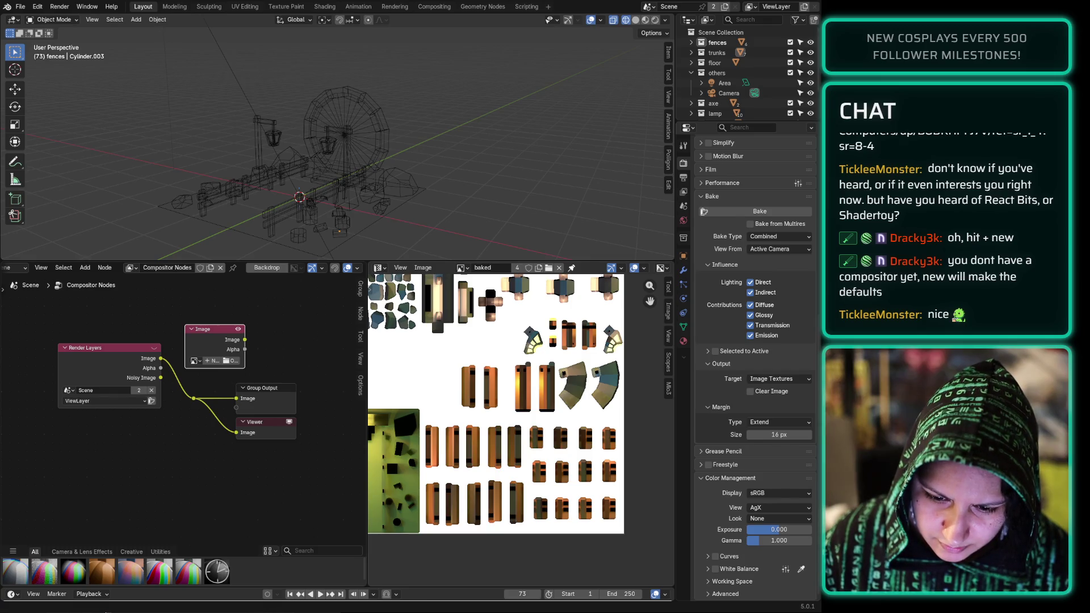
pyautogui.moveTo(210, 329); pyautogui.dragTo(196, 309)
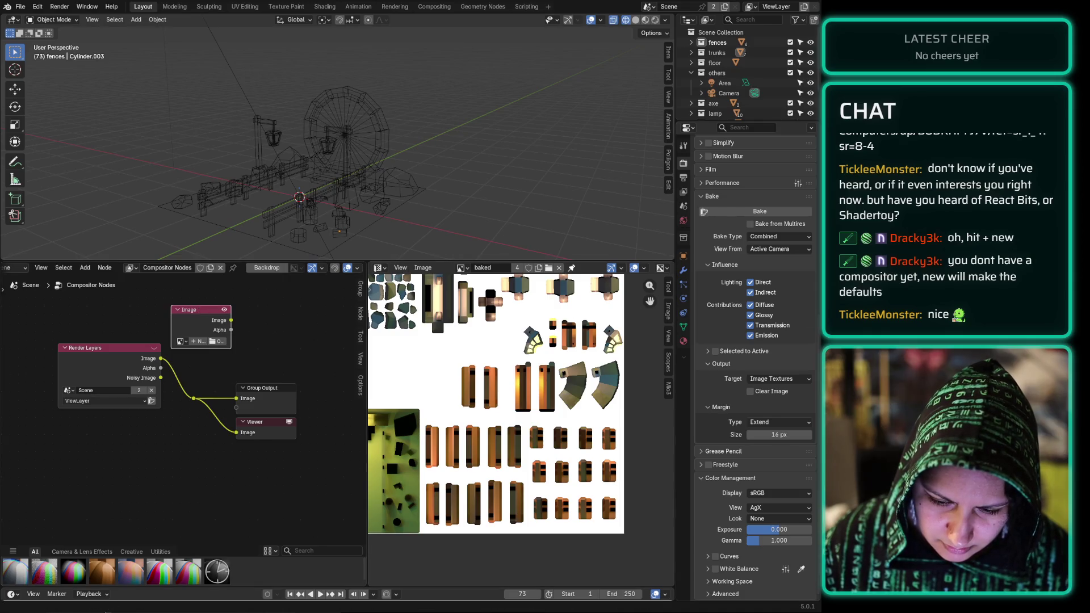
# Step: Load the 'baked' atlas into the Image node and place it below Render Layers
pyautogui.click(181, 341)
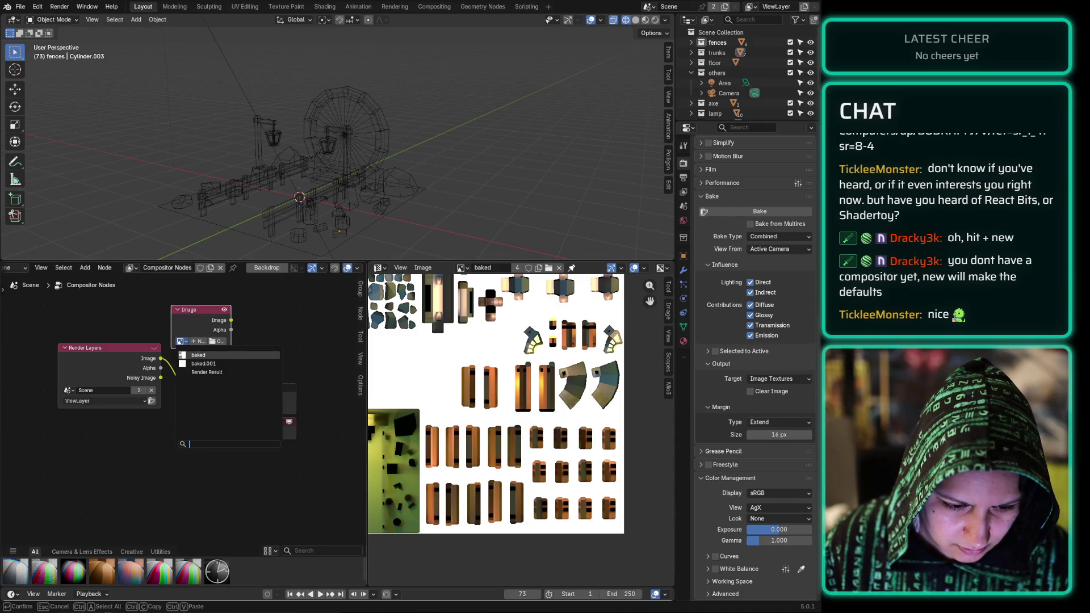
pyautogui.click(198, 355)
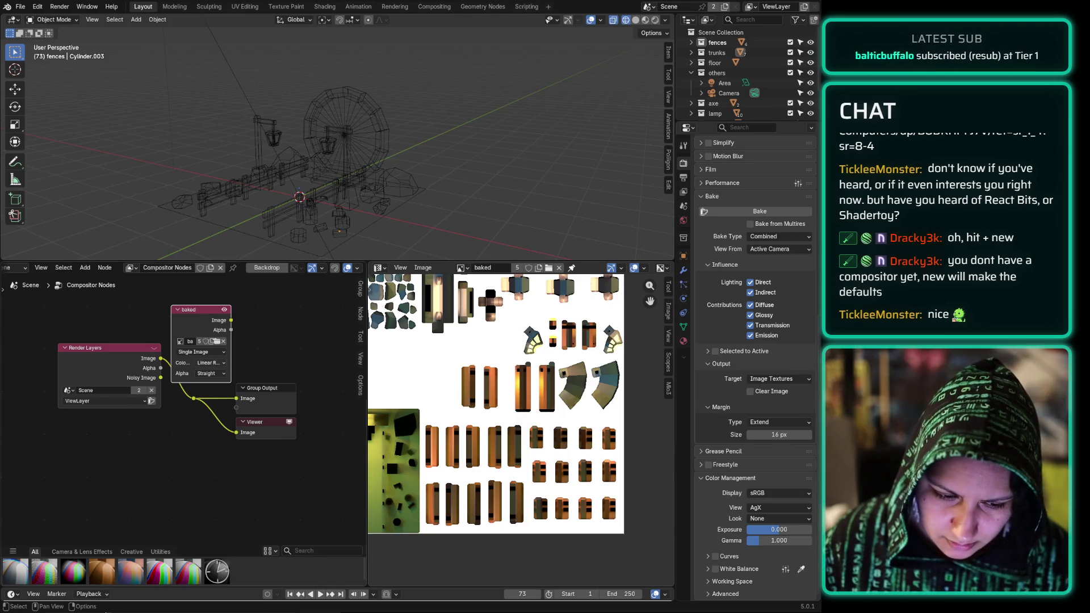
pyautogui.moveTo(193, 310); pyautogui.dragTo(132, 445)
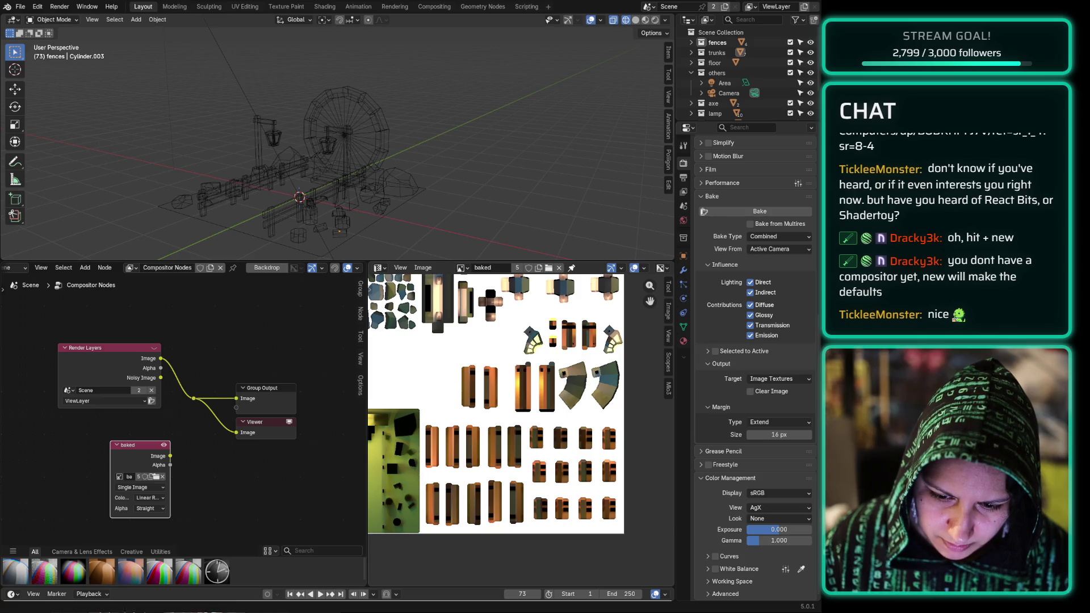
pyautogui.moveTo(155, 468); pyautogui.dragTo(123, 461)
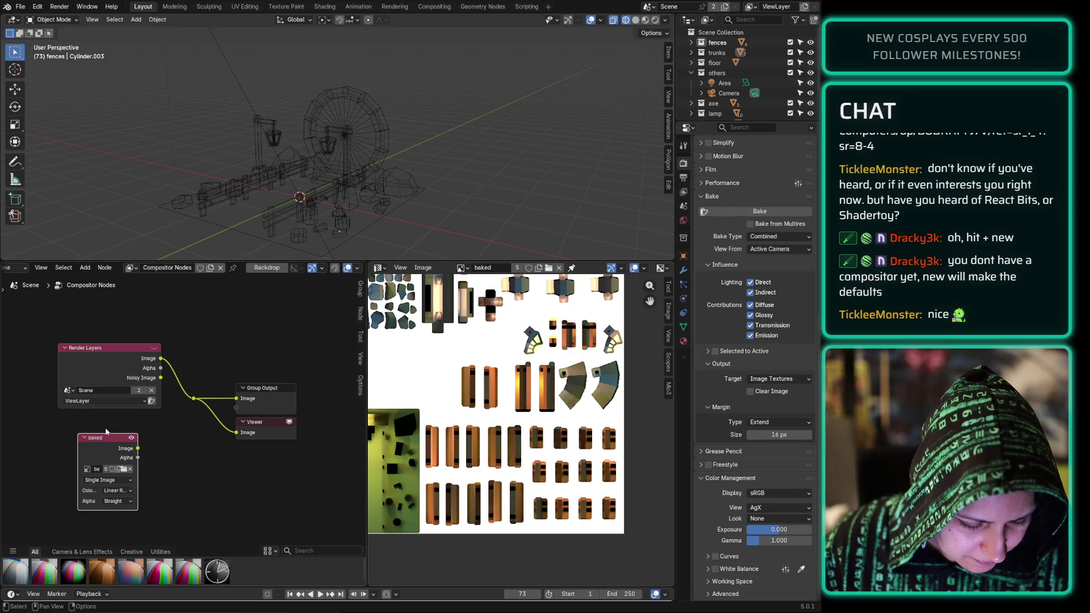
# Step: Save portal.blend and move the Group Output, Viewer, Render Layers and baked image nodes up
pyautogui.hotkey('ctrl', 's')
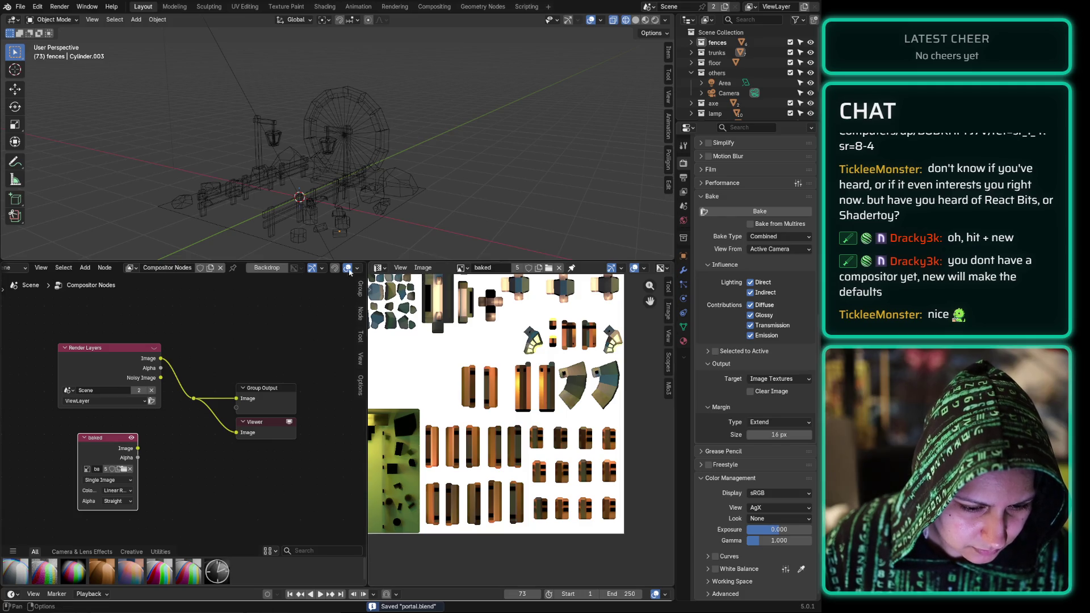
pyautogui.moveTo(258, 386); pyautogui.dragTo(272, 316)
pyautogui.moveTo(254, 422); pyautogui.dragTo(280, 366)
pyautogui.moveTo(116, 345); pyautogui.dragTo(119, 308)
pyautogui.click(119, 442)
pyautogui.moveTo(120, 442); pyautogui.dragTo(108, 415)
# Step: Switch the baked image node's source to Image Sequence, then back to Single Image
pyautogui.click(112, 453)
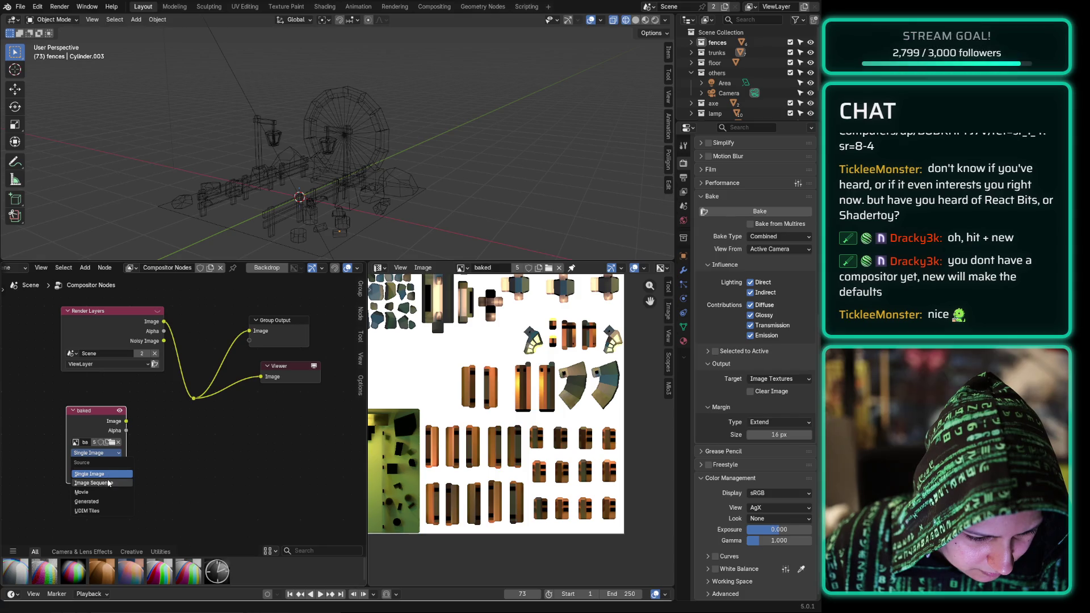
pyautogui.click(108, 483)
pyautogui.click(111, 454)
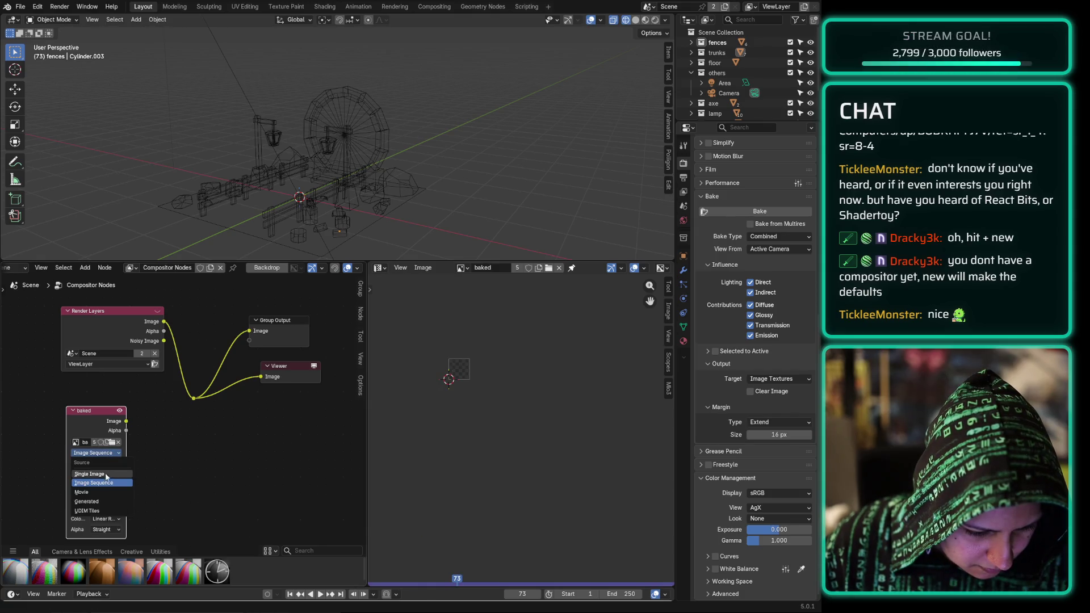
pyautogui.press('Return')
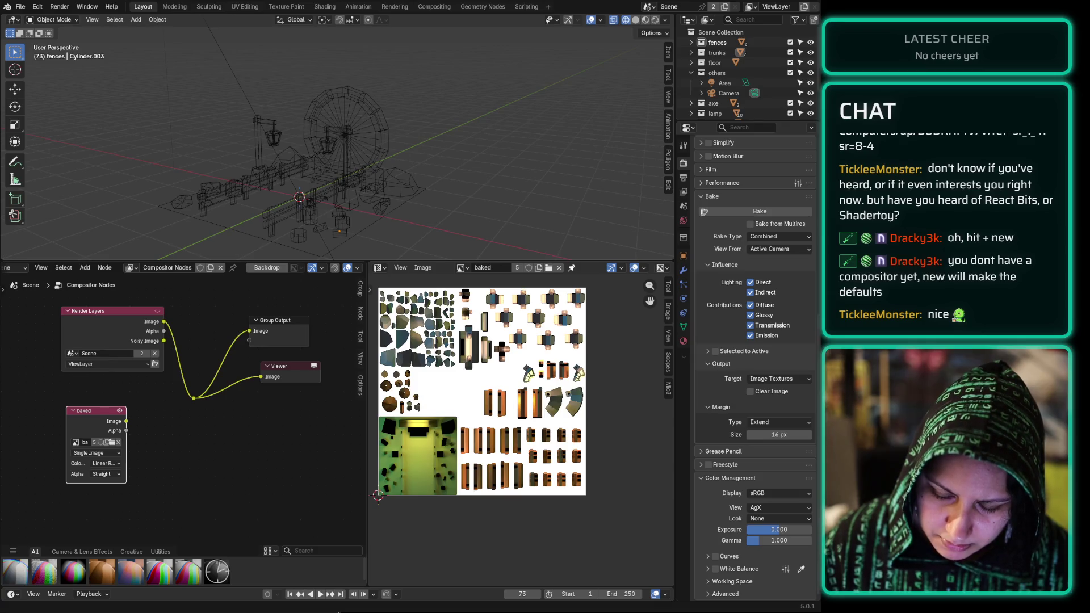
# Step: Add a Denoise node beside the baked image, feed the baked image into it, and link its output to the output nodes
pyautogui.hotkey('shift', 'a')
pyautogui.write('de')
pyautogui.press('Return')
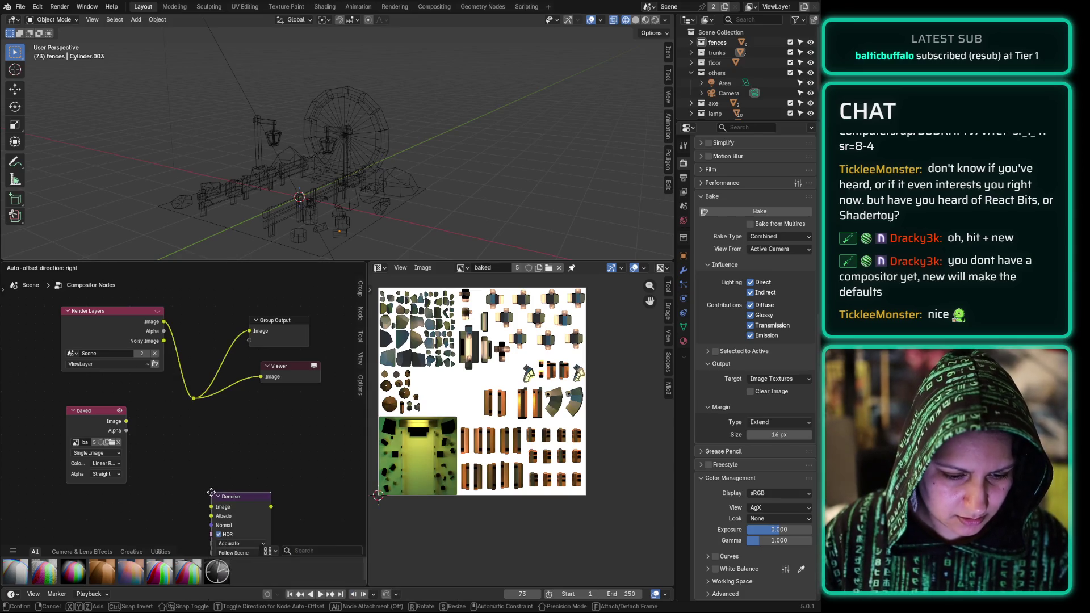
pyautogui.click(157, 421)
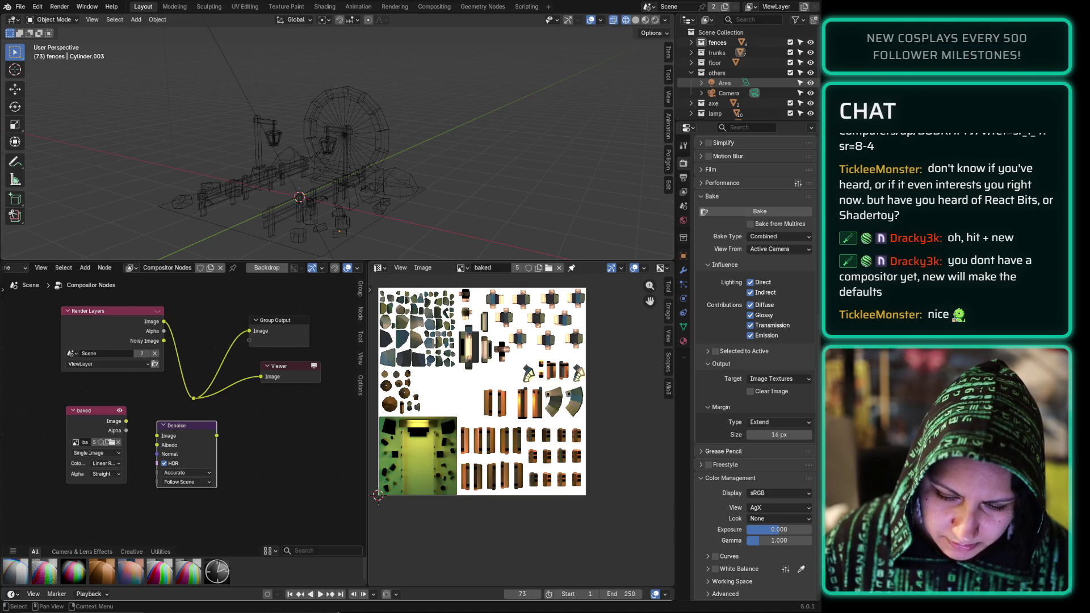
pyautogui.moveTo(126, 422); pyautogui.dragTo(157, 436)
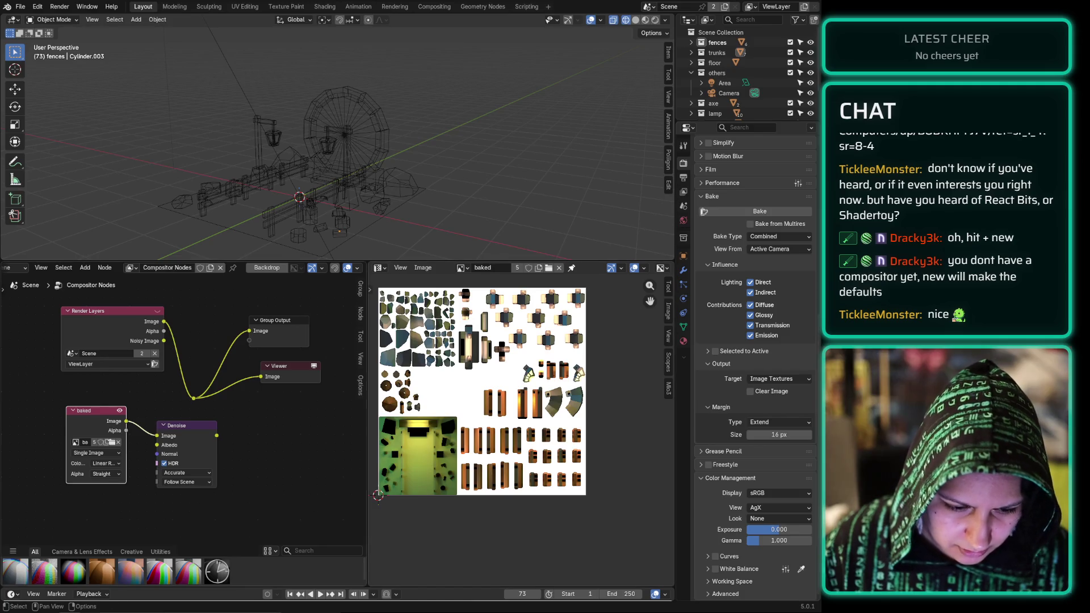
pyautogui.moveTo(217, 435)
pyautogui.mouseDown()
pyautogui.moveTo(236, 335)
pyautogui.moveTo(214, 392)
pyautogui.moveTo(193, 400)
pyautogui.mouseUp()
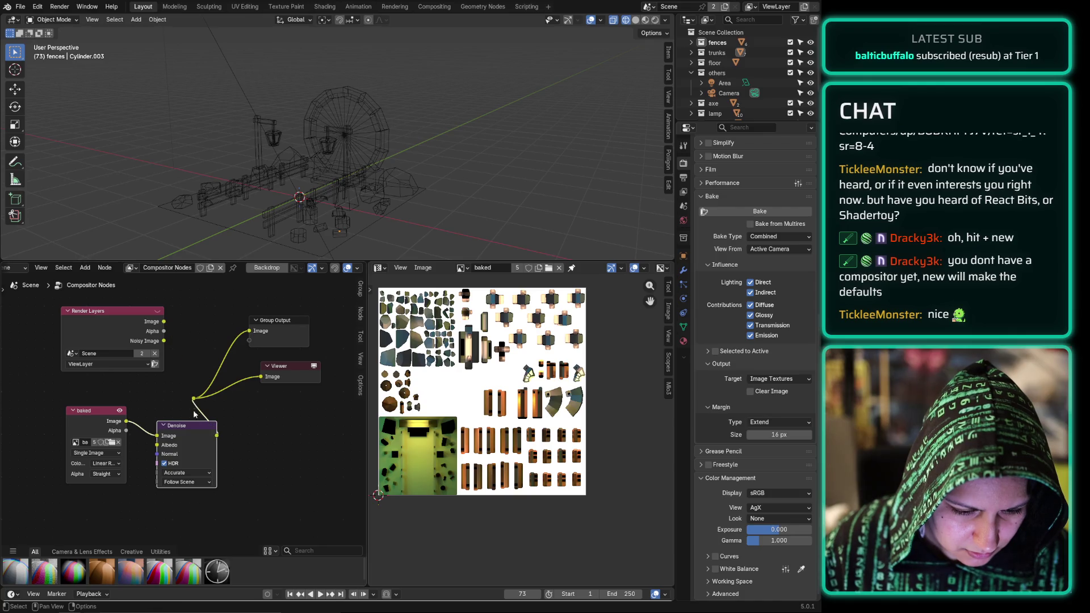
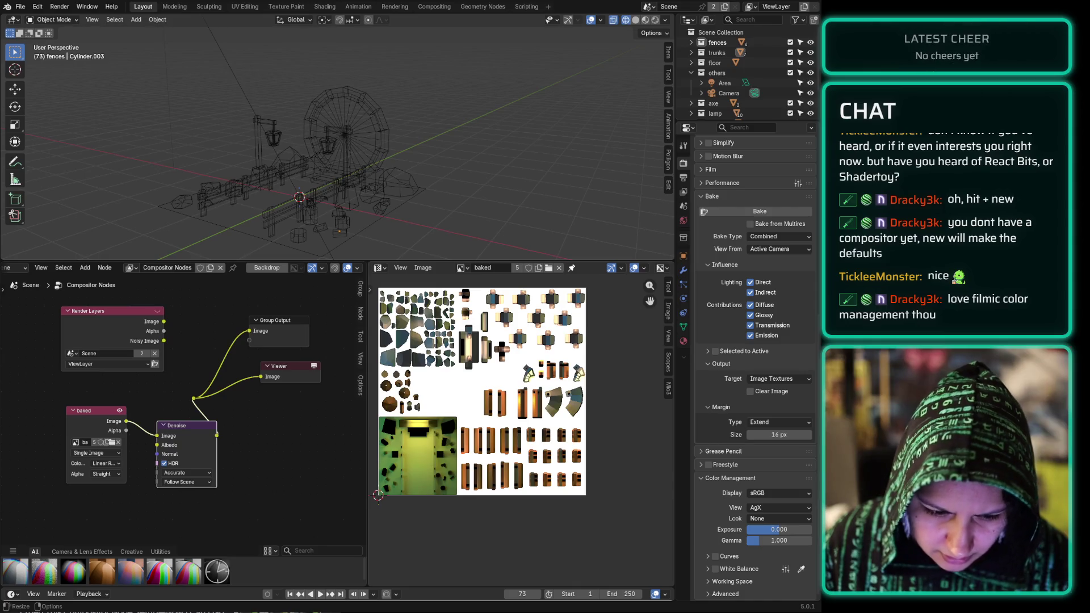
# Step: Undo a stray reroute link and connect the Denoise node's Image output to the Group Output
pyautogui.moveTo(194, 398); pyautogui.dragTo(240, 411)
pyautogui.press('Escape')
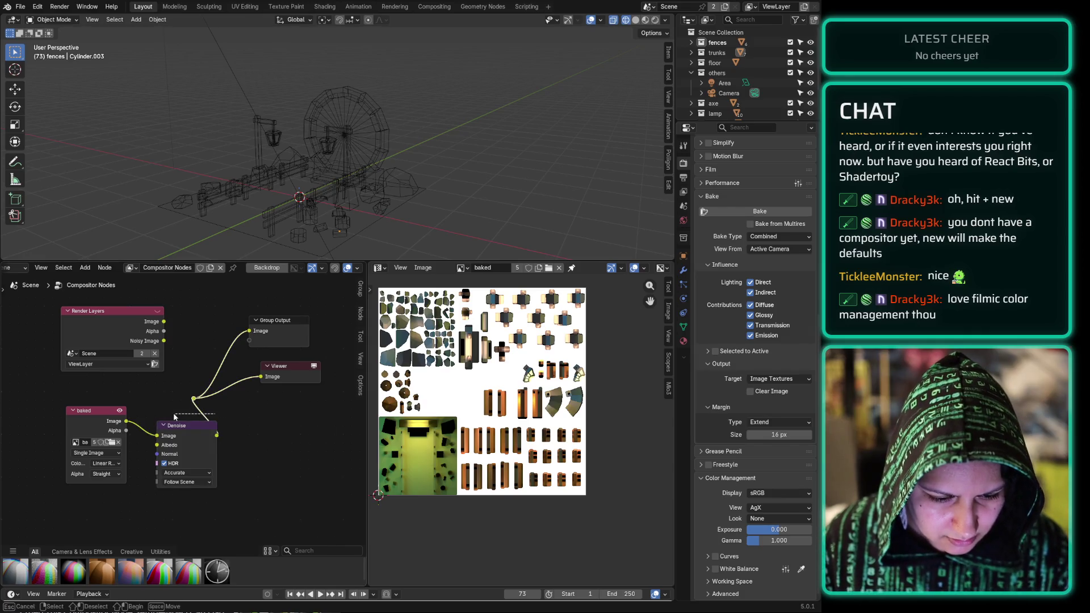
pyautogui.hotkey('ctrl', 'z')
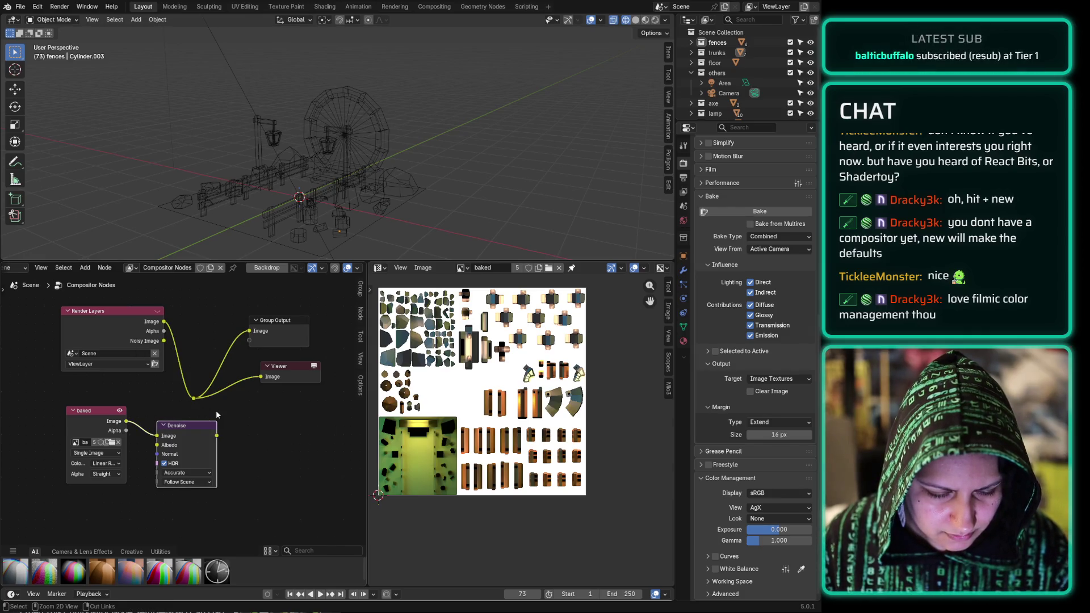
pyautogui.moveTo(218, 438)
pyautogui.mouseDown()
pyautogui.moveTo(250, 325)
pyautogui.moveTo(247, 337)
pyautogui.moveTo(297, 364)
pyautogui.mouseUp()
# Step: Rewire the Viewer's Image input from the reroute to the Denoise node's Image output
pyautogui.click(261, 420)
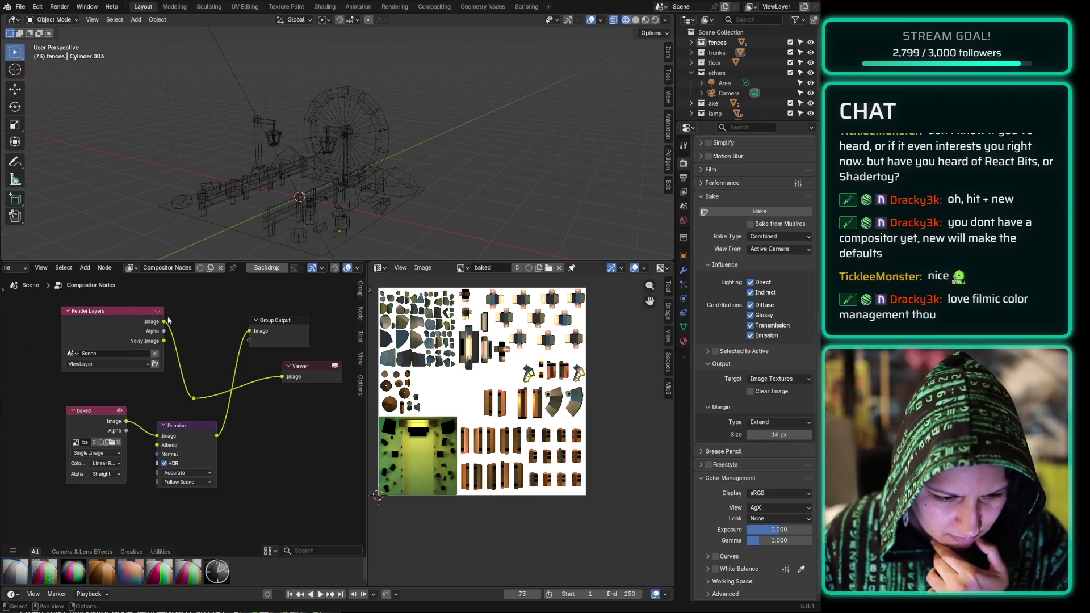
pyautogui.moveTo(282, 378)
pyautogui.mouseDown()
pyautogui.moveTo(227, 433)
pyautogui.moveTo(206, 381)
pyautogui.mouseUp()
pyautogui.moveTo(283, 377); pyautogui.dragTo(218, 435)
pyautogui.click(302, 460)
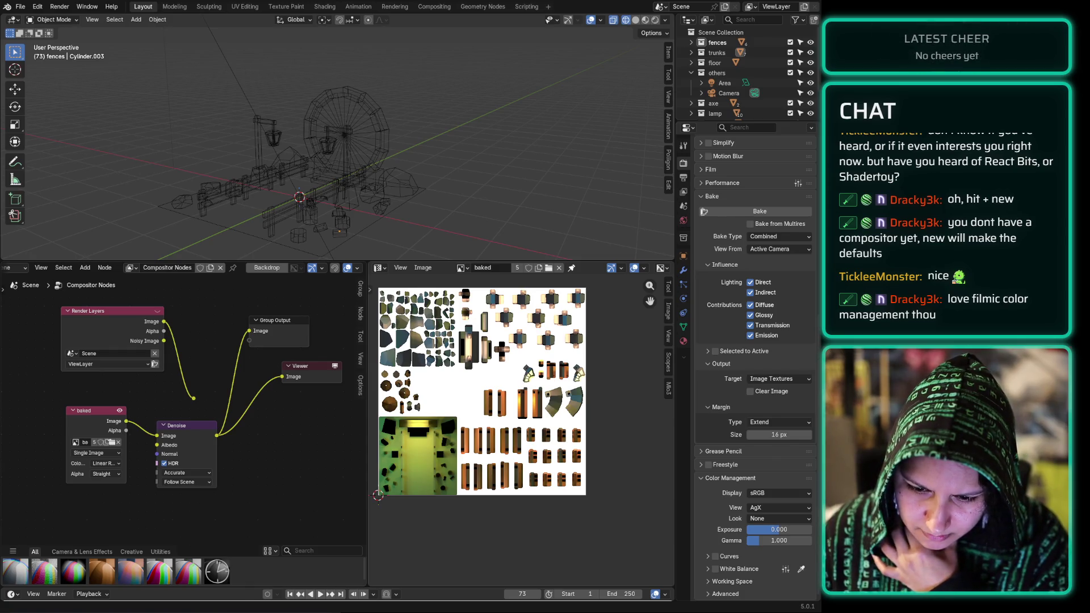
pyautogui.scroll(-2, 178, 429)
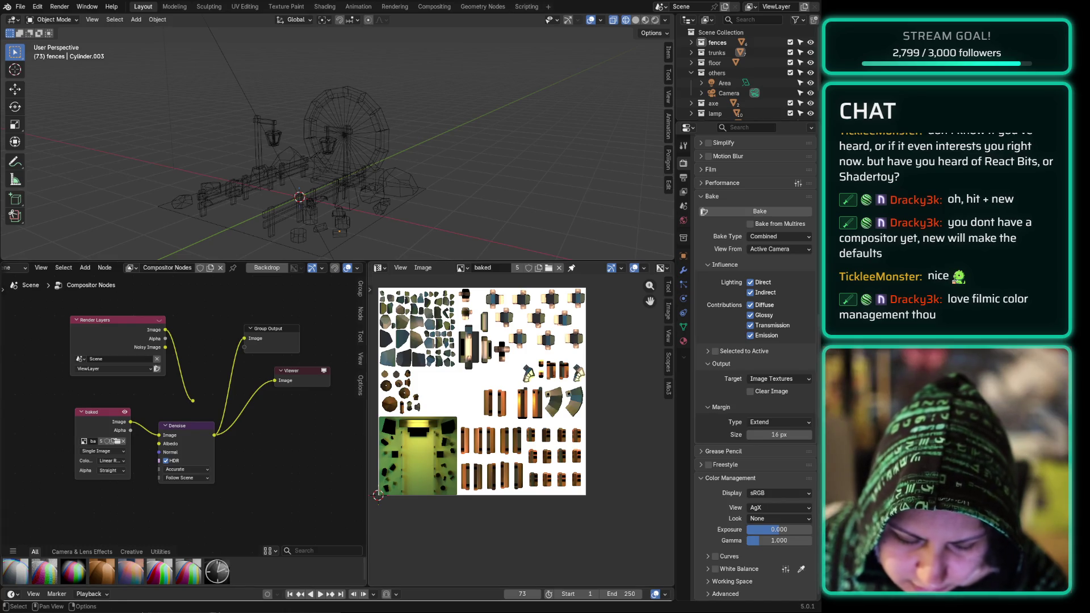
# Step: Mute the Render Layers node in the compositor
pyautogui.click(104, 327)
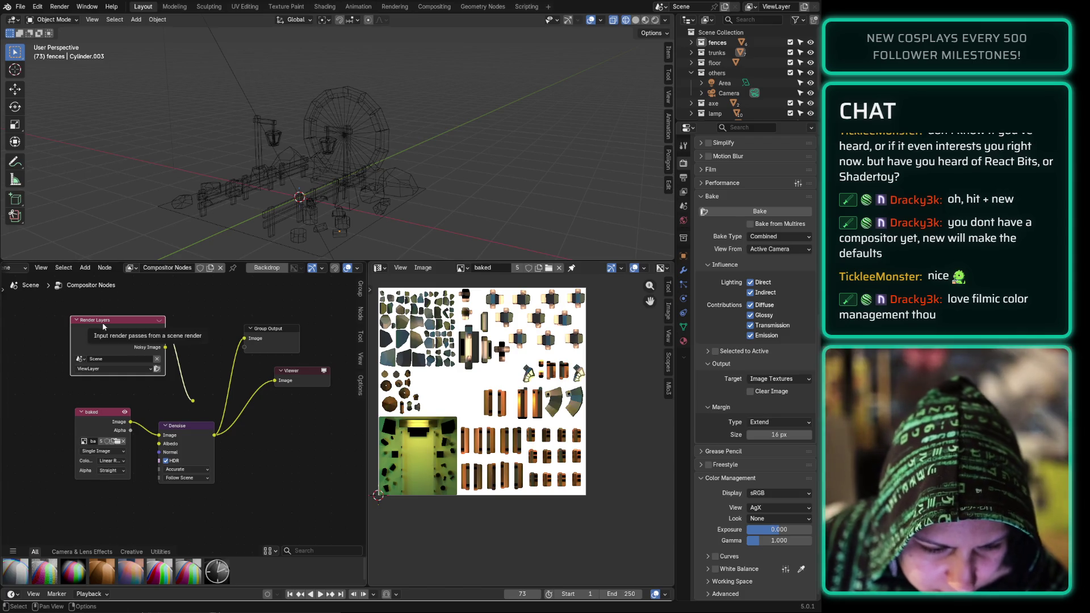
pyautogui.press('m')
pyautogui.click(214, 323)
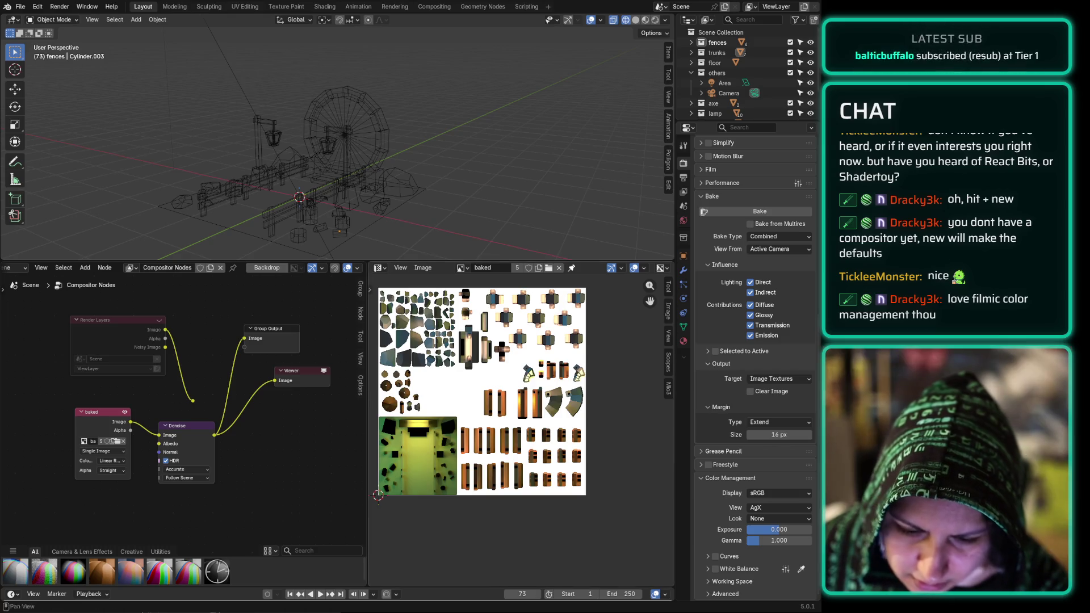
# Step: Switch the colour management view transform from AgX to Filmic
pyautogui.click(769, 508)
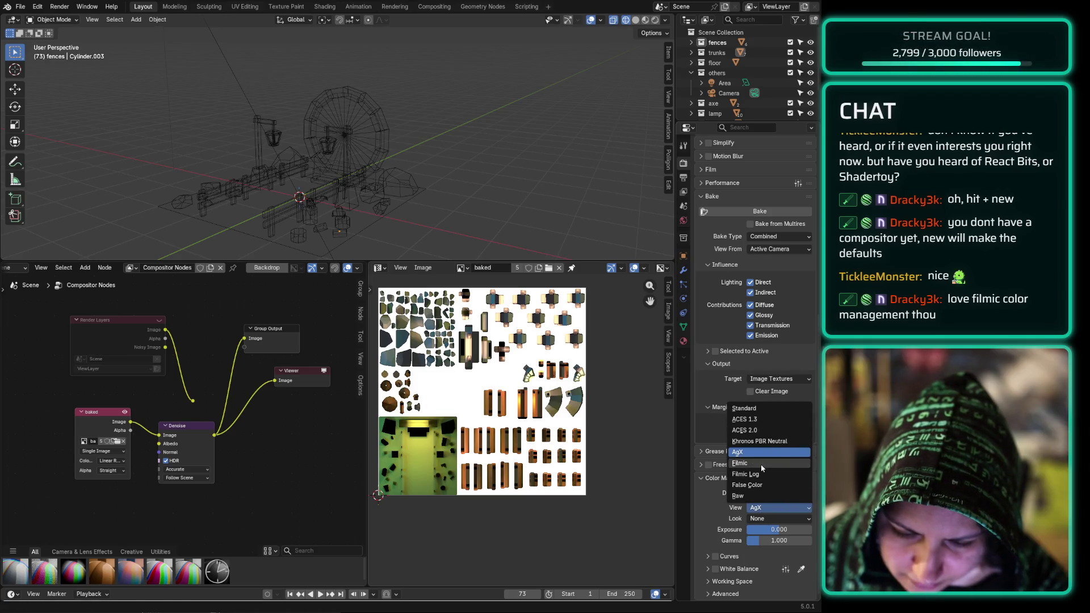
pyautogui.click(773, 464)
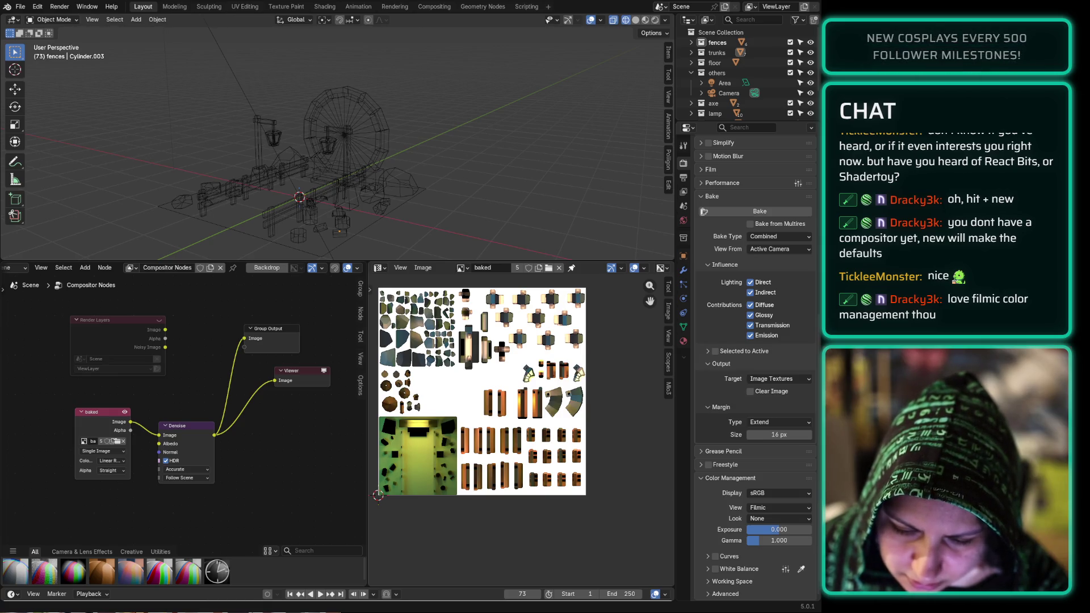
pyautogui.click(684, 178)
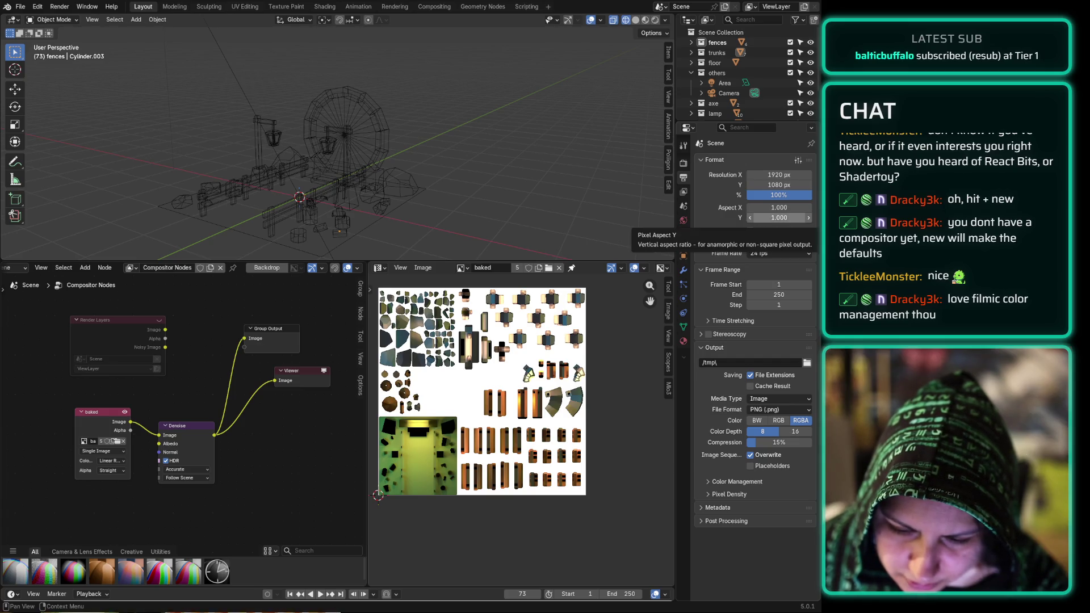
# Step: Set the render resolution to 4096 × 4096 px, keeping the scale at 100%
pyautogui.click(786, 175)
pyautogui.write('4096')
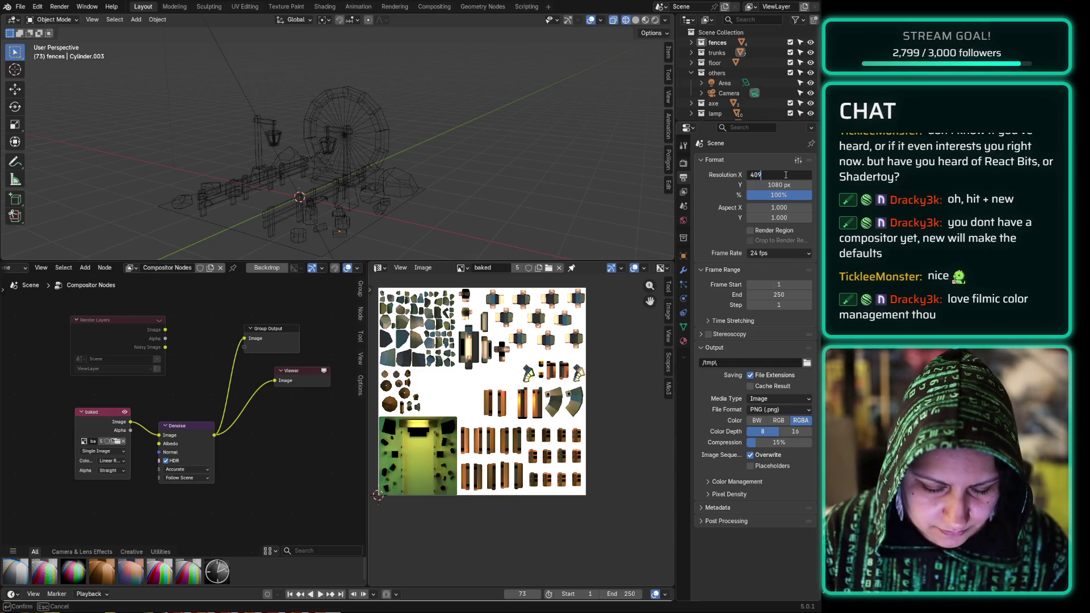
pyautogui.press('Tab')
pyautogui.write('4096')
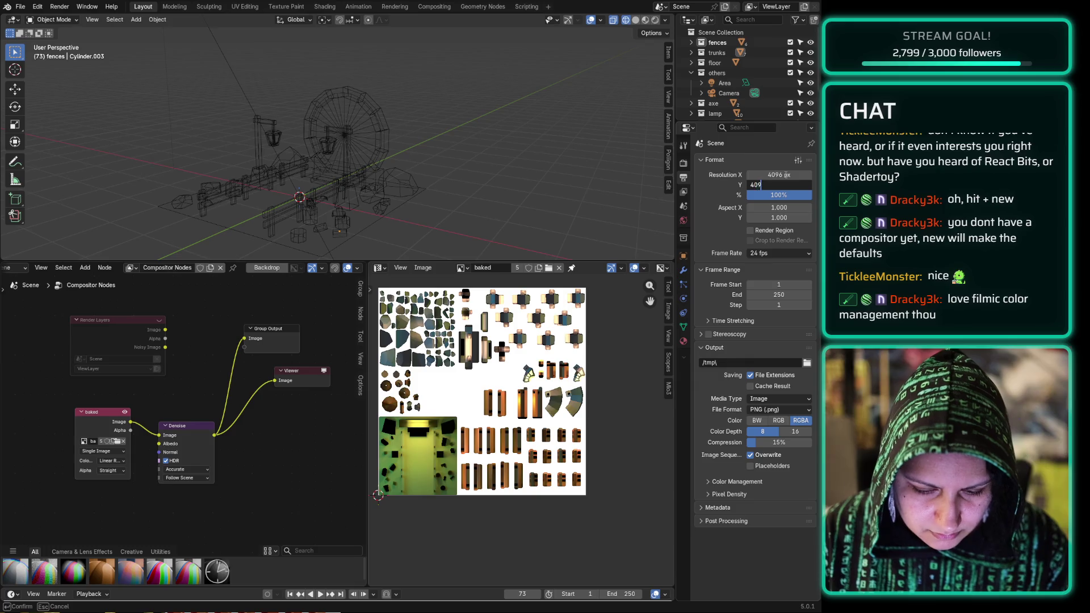
pyautogui.press('Tab')
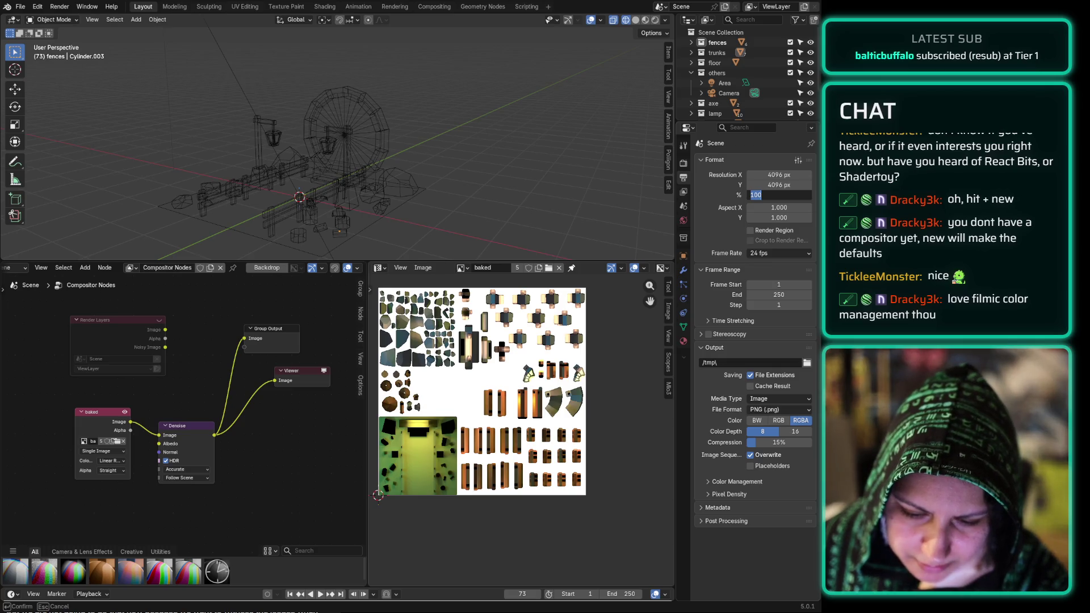
pyautogui.press('Return')
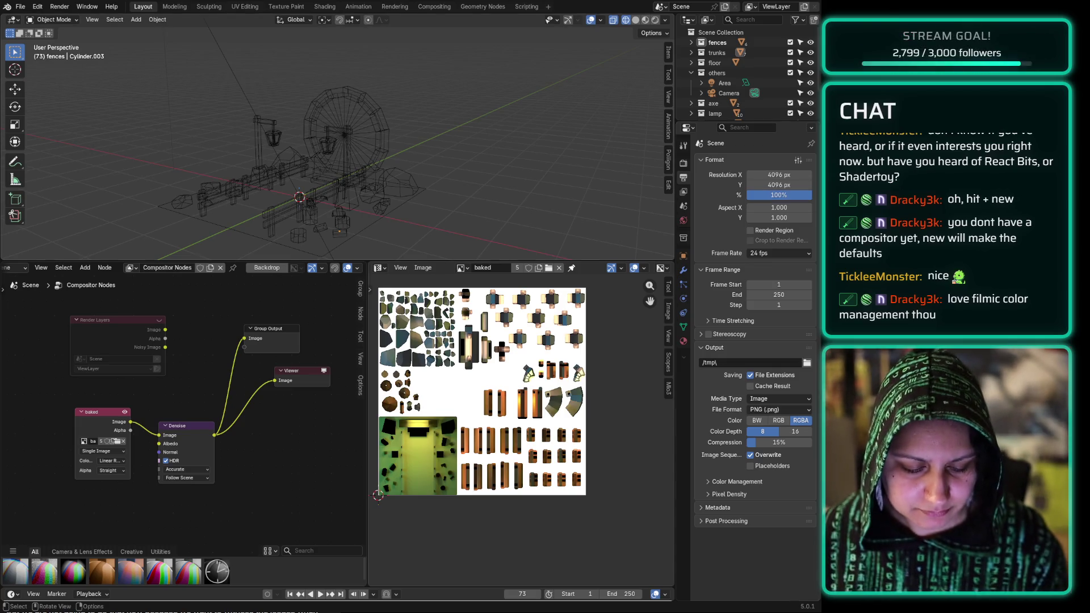
# Step: Save the file, render the image with F12, and collapse the others collection
pyautogui.hotkey('ctrl', 's')
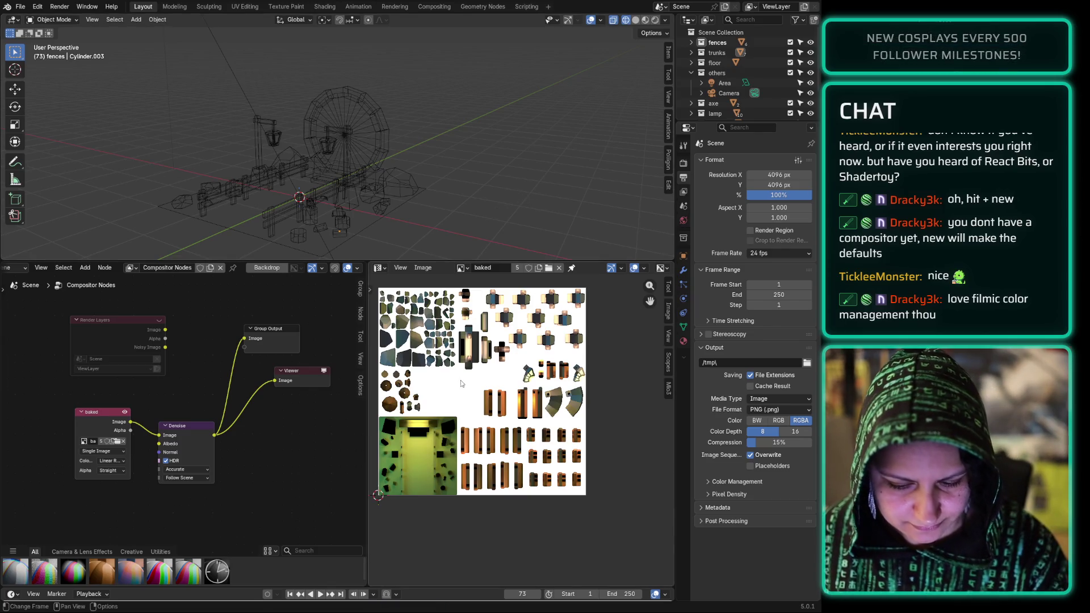
pyautogui.press('F12')
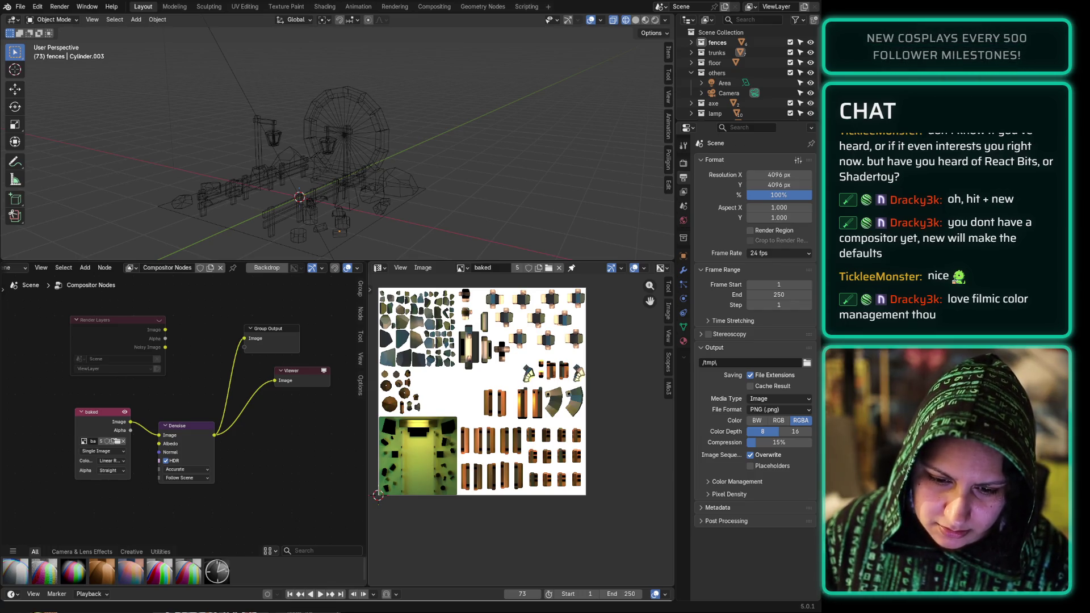
pyautogui.click(691, 73)
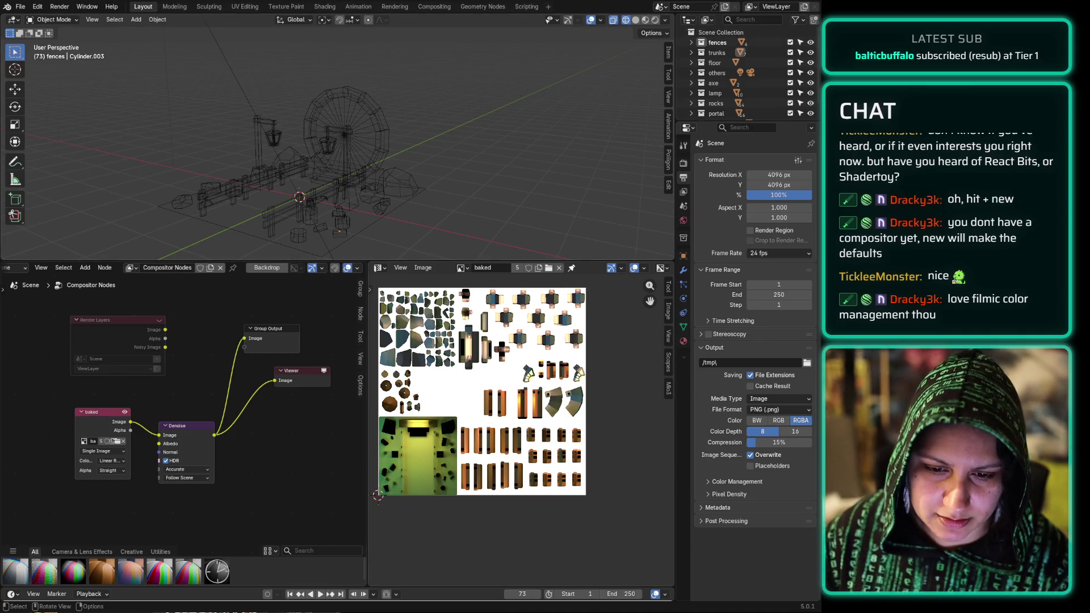
# Step: Make the others collection unselectable and save portal.blend
pyautogui.scroll(-1, 778, 72)
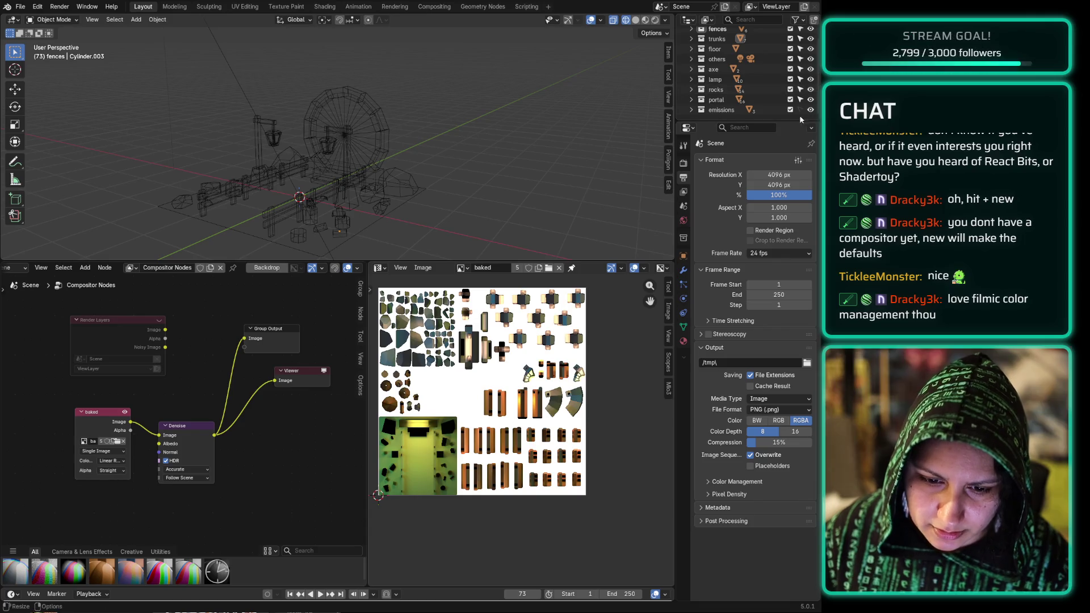
pyautogui.click(800, 59)
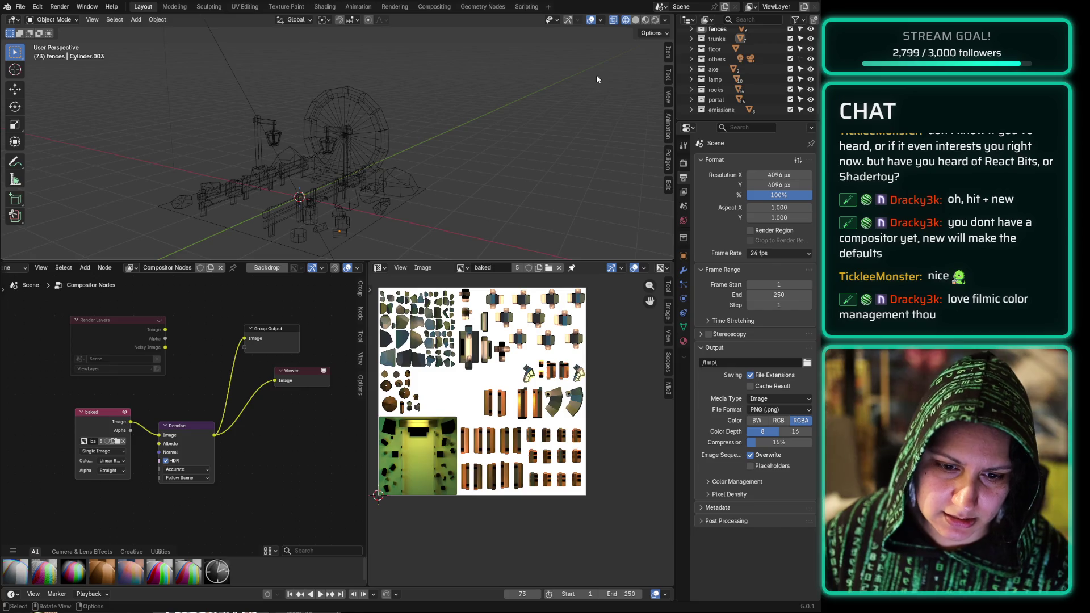
pyautogui.hotkey('ctrl', 's')
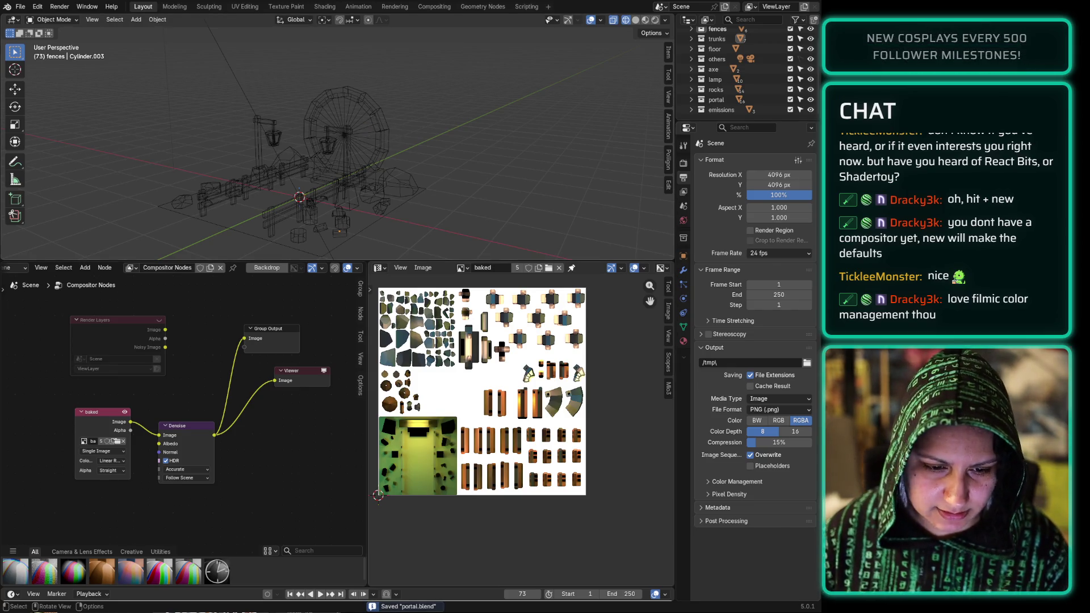
# Step: Select all objects and view the File > Export formats list, then dismiss it
pyautogui.press('a')
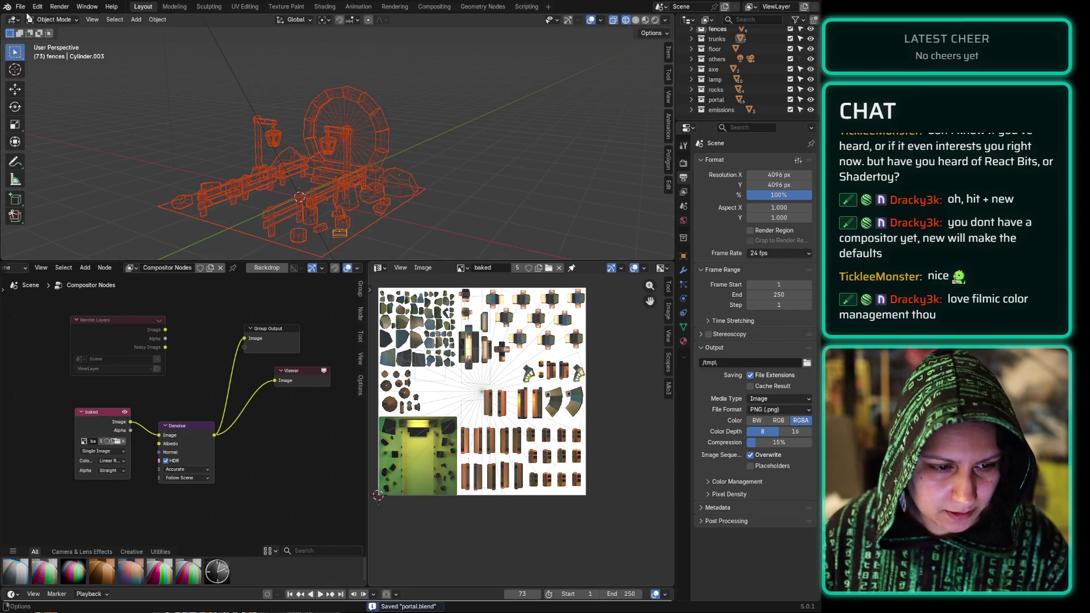
pyautogui.click(20, 8)
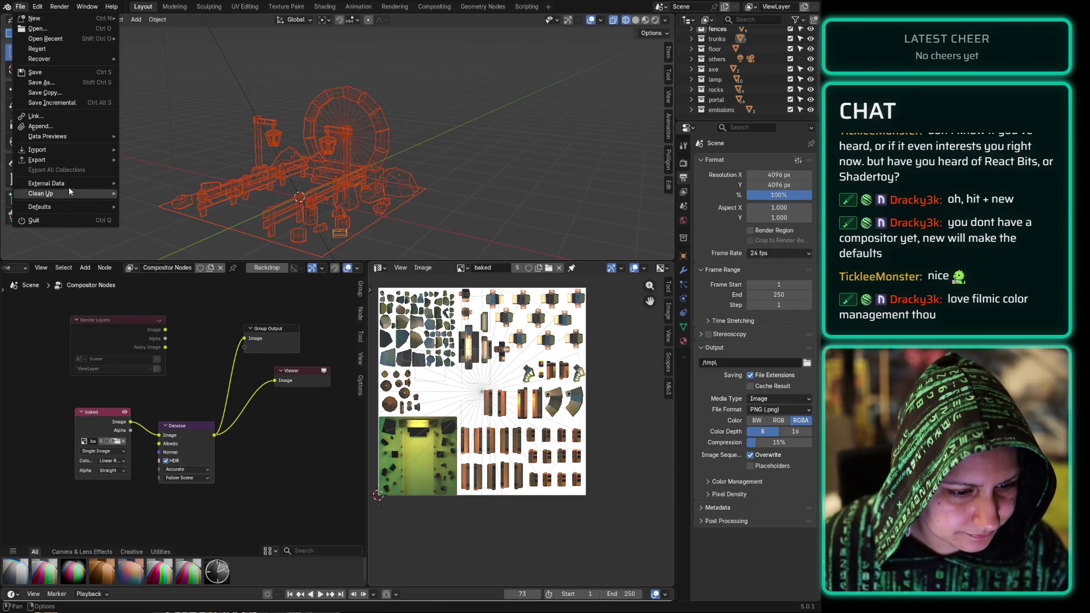
pyautogui.moveTo(80, 164)
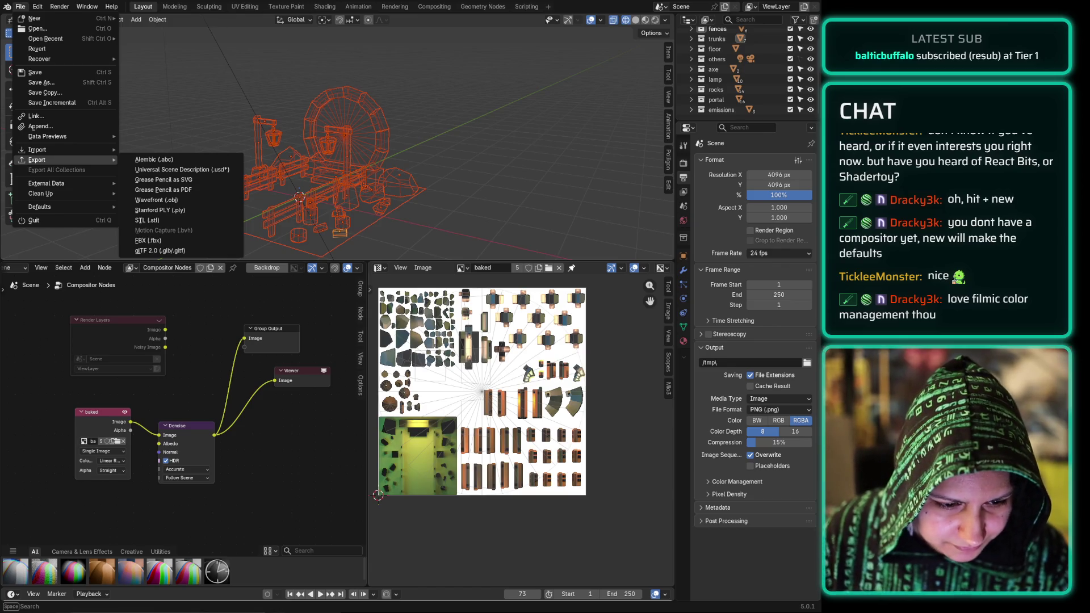
pyautogui.click(160, 251)
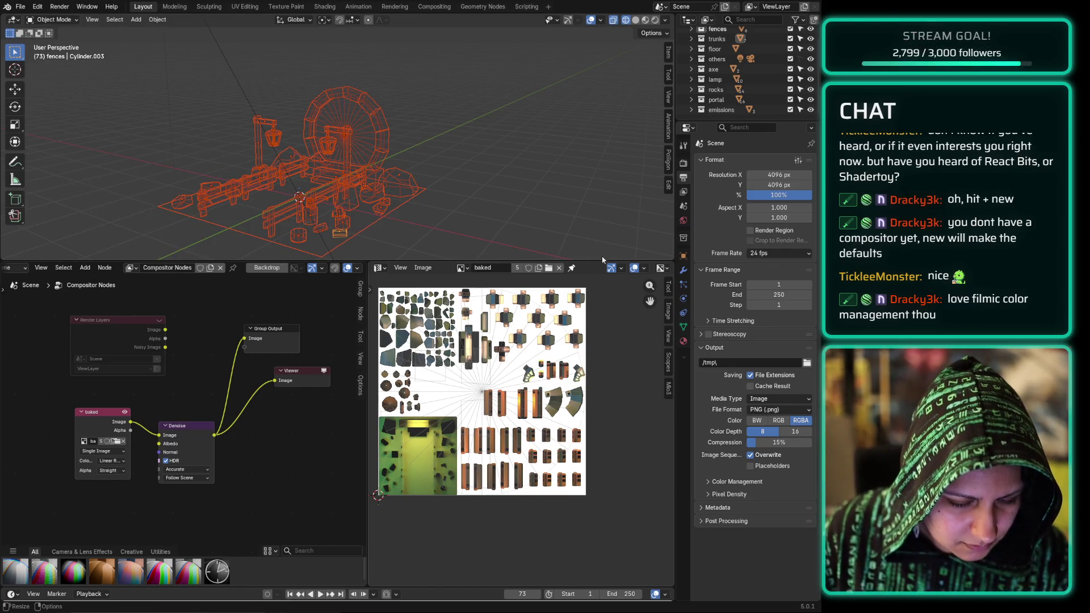